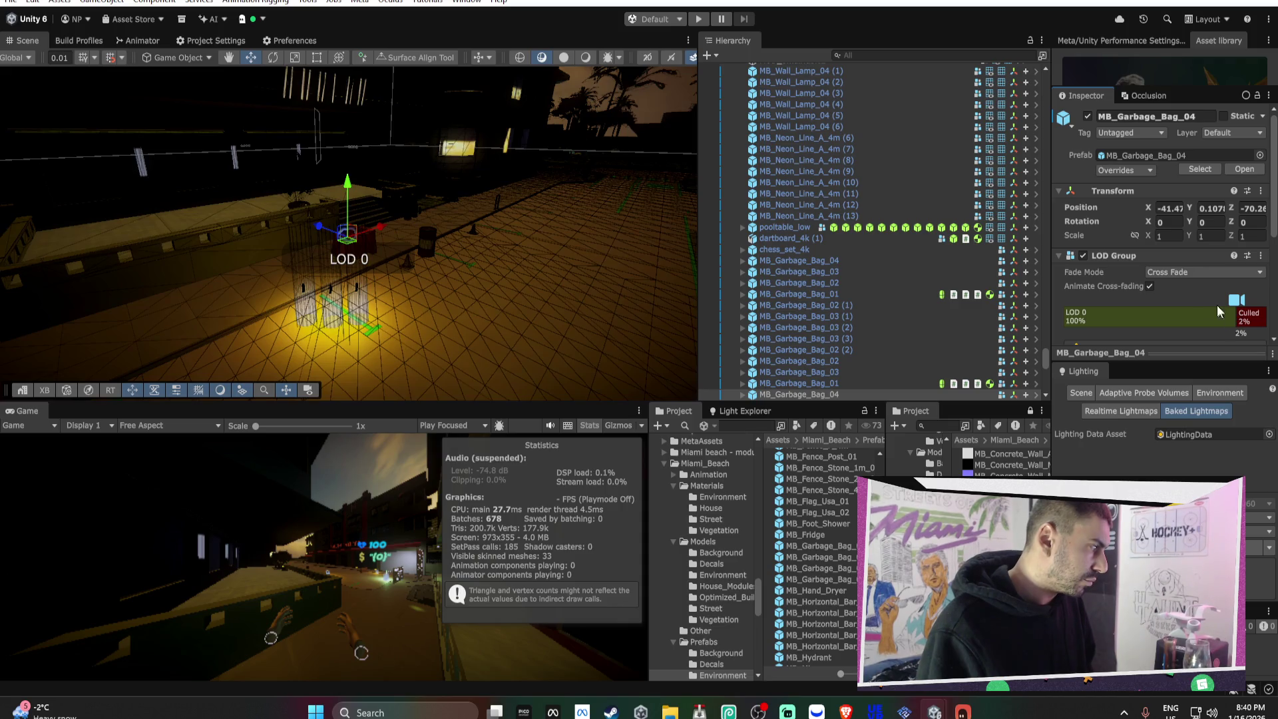
# - Apply the LOD Group override to the garbage bag prefab and review the MB_Garbage_Bag_01–04 prefabs
pyautogui.moveTo(1145, 296)
pyautogui.click(1064, 298)
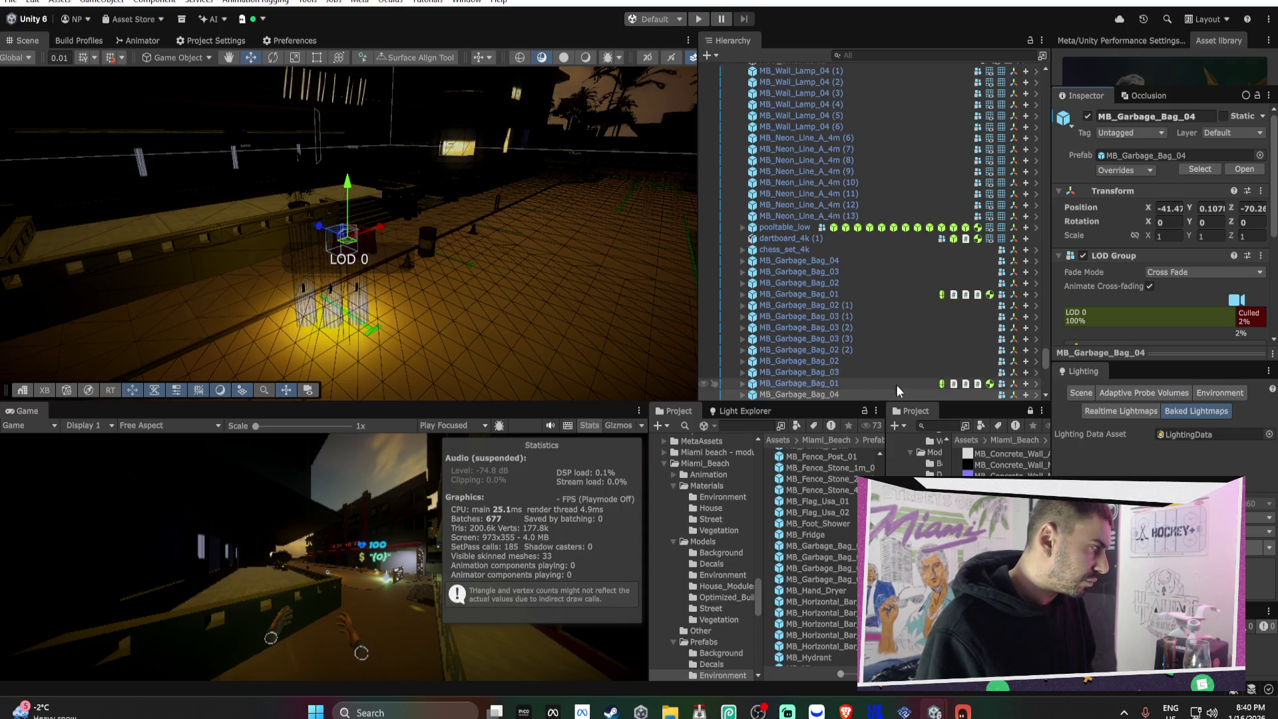
pyautogui.click(854, 547)
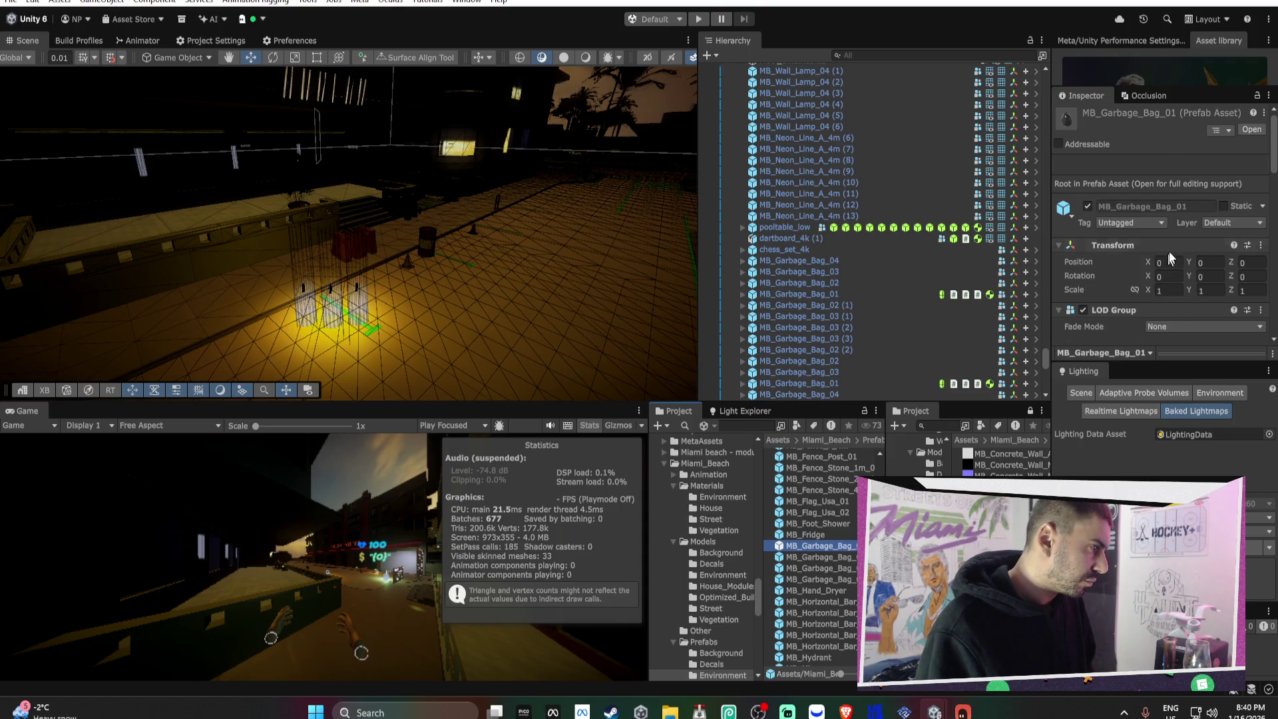
pyautogui.scroll(-2, 1201, 229)
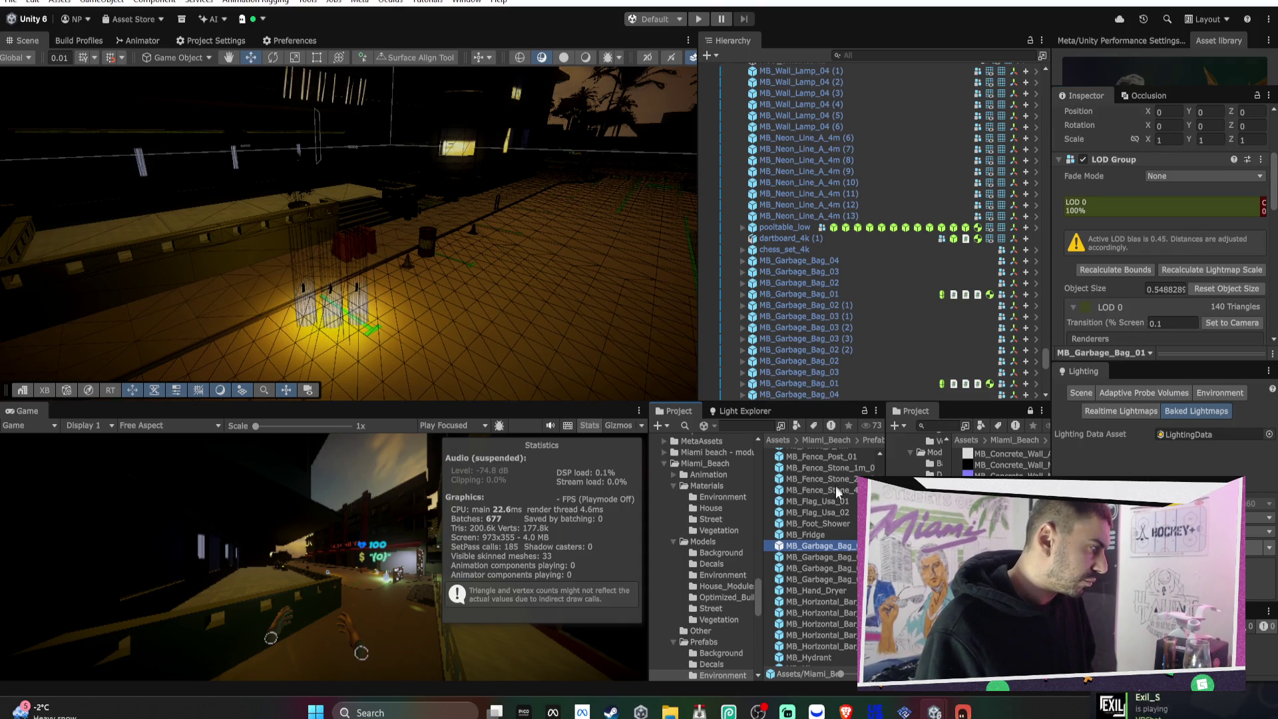
pyautogui.click(832, 557)
pyautogui.click(826, 570)
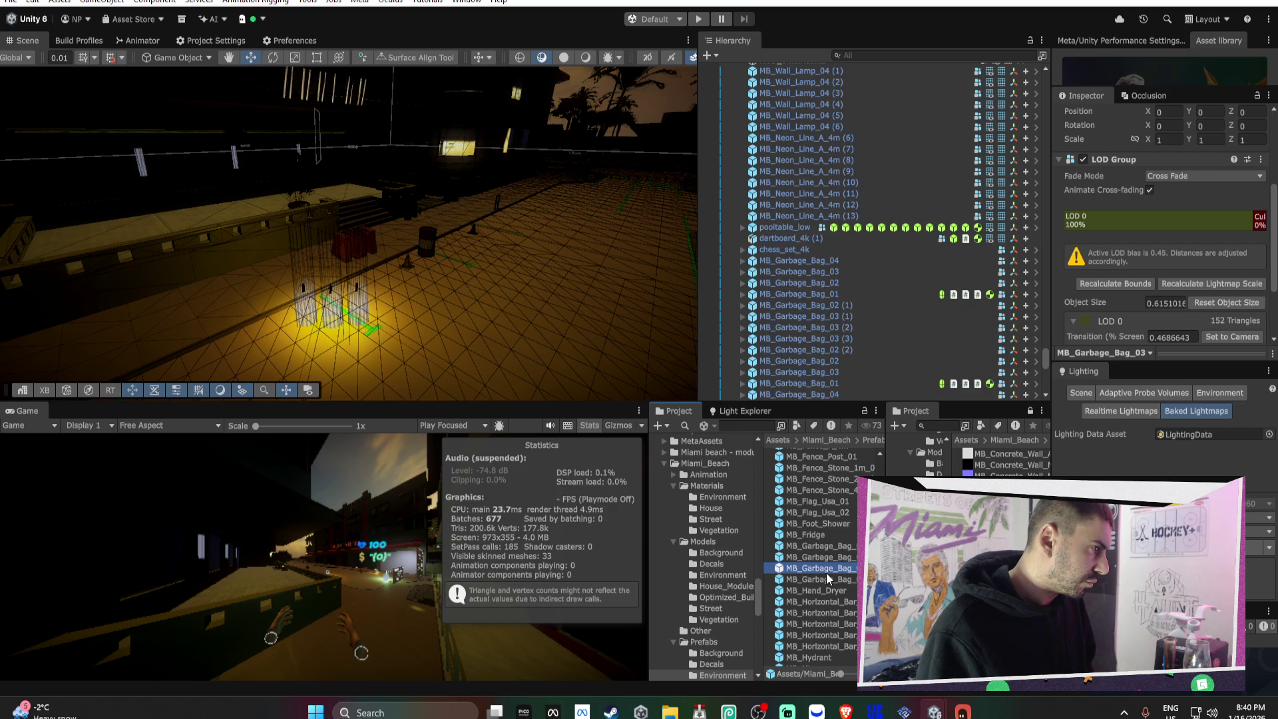
pyautogui.click(827, 580)
# - Select all 15 MB_Garbage_Bag objects in the scene
pyautogui.moveTo(559, 270); pyautogui.dragTo(550, 252)
pyautogui.press('w')
pyautogui.click(375, 298)
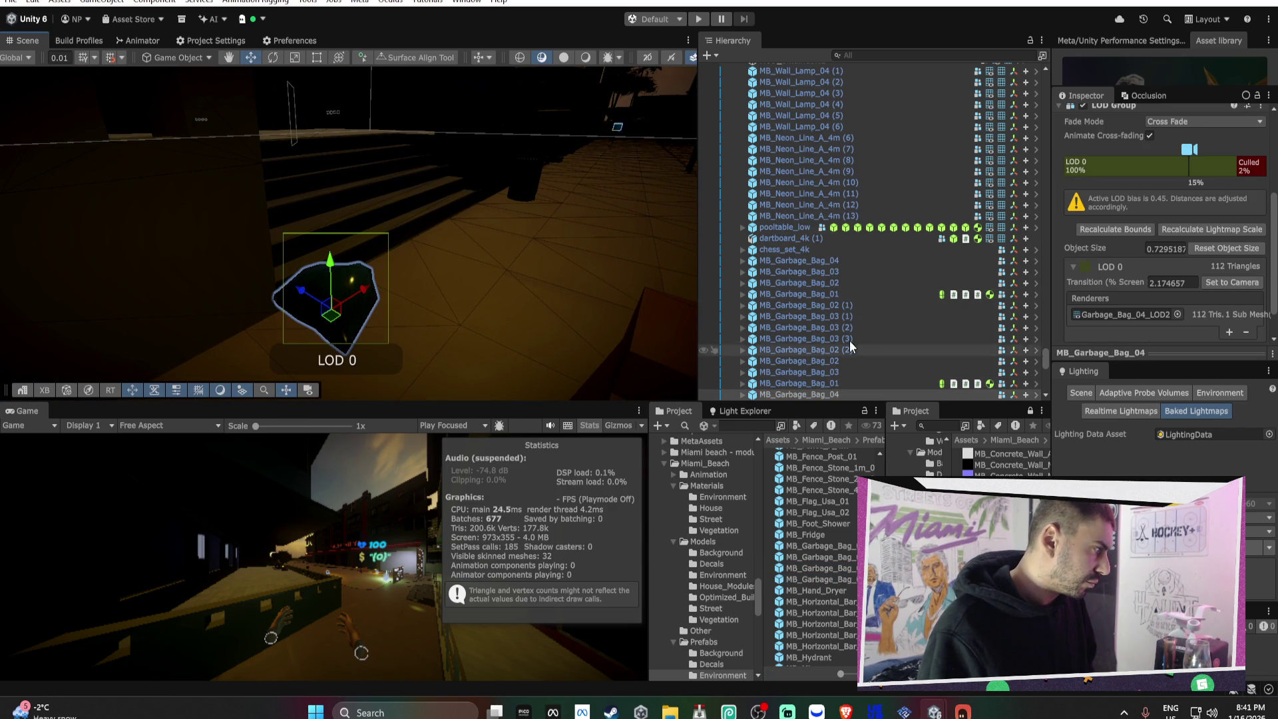
pyautogui.click(825, 262)
pyautogui.scroll(-3, 846, 293)
pyautogui.keyDown('shift'); pyautogui.click(905, 333); pyautogui.keyUp('shift')
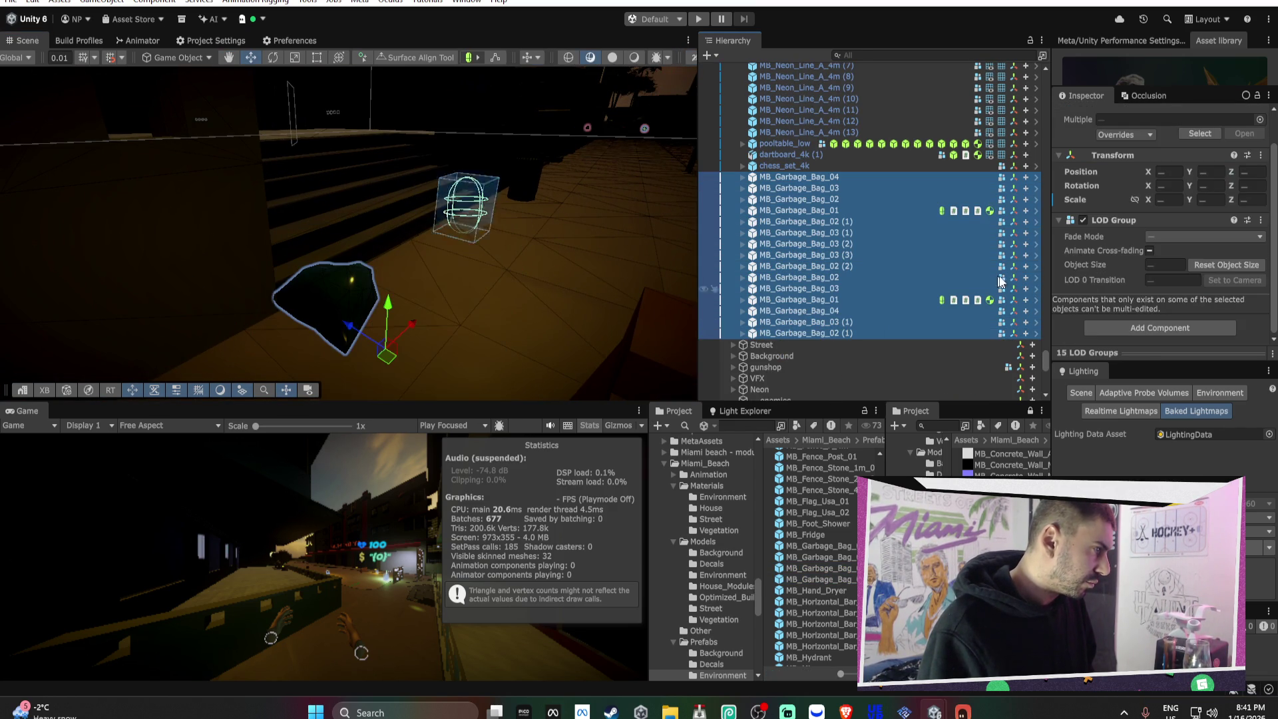
# - Lower the LOD 0 transition of all 15 garbage bags to 0.83
pyautogui.moveTo(1119, 280); pyautogui.dragTo(1084, 278)
pyautogui.moveTo(485, 233)
pyautogui.mouseDown()
pyautogui.moveTo(499, 212)
pyautogui.moveTo(198, 220)
pyautogui.moveTo(585, 203)
pyautogui.moveTo(403, 240)
pyautogui.moveTo(530, 245)
pyautogui.moveTo(496, 211)
pyautogui.moveTo(535, 301)
pyautogui.moveTo(522, 313)
pyautogui.moveTo(457, 299)
pyautogui.mouseUp()
pyautogui.click(457, 303)
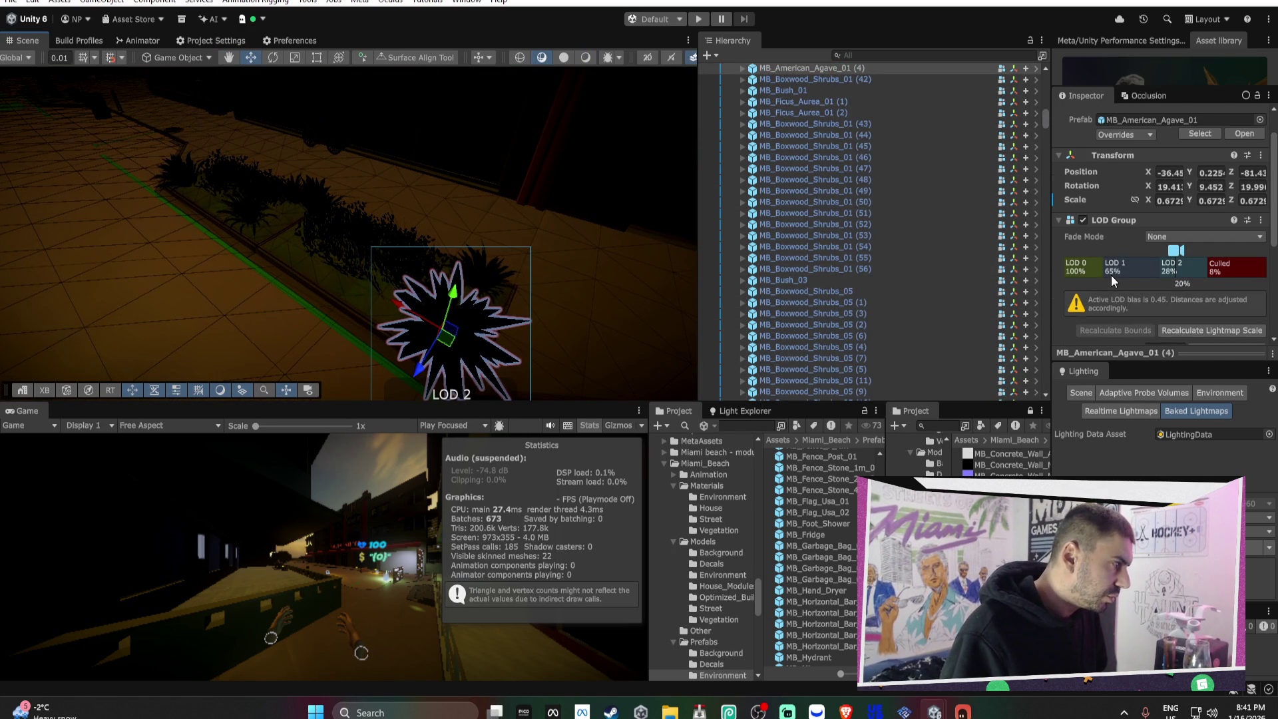
# - Open the MB_American_Agave_01 prefab in Prefab Mode
pyautogui.scroll(-2, 1111, 275)
pyautogui.scroll(1, 1113, 274)
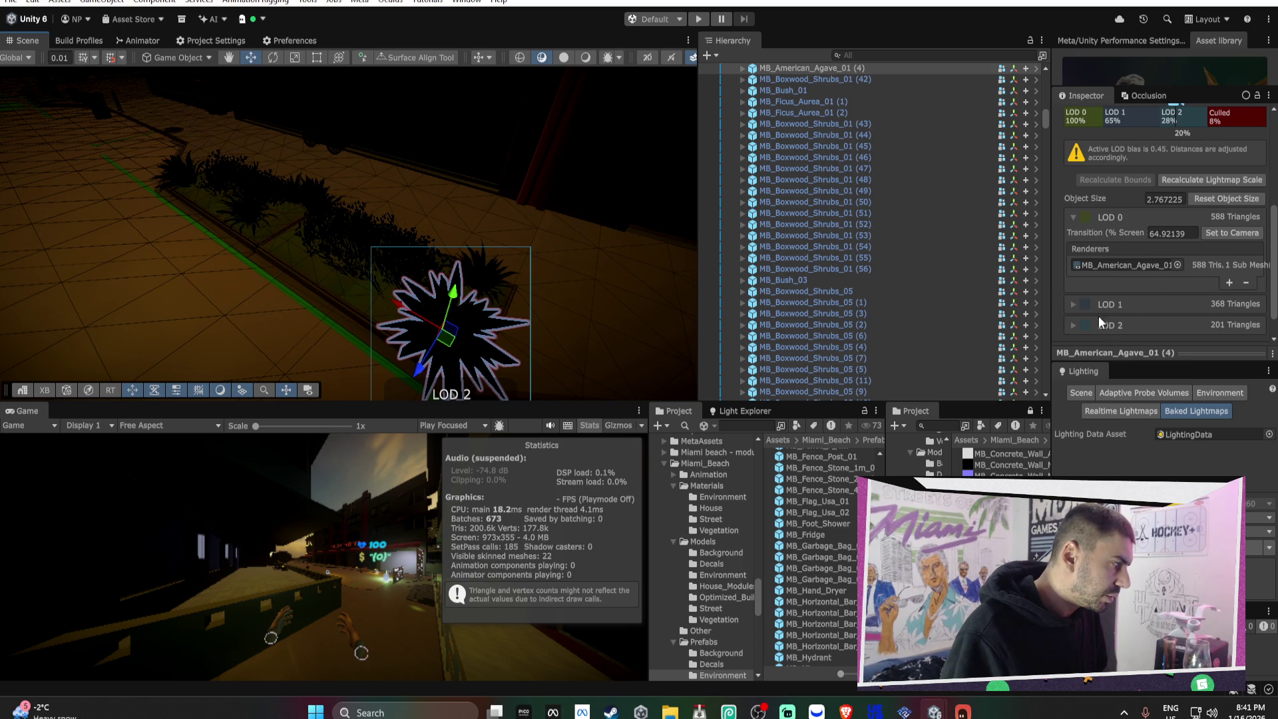
pyautogui.scroll(2, 1158, 203)
pyautogui.click(1137, 149)
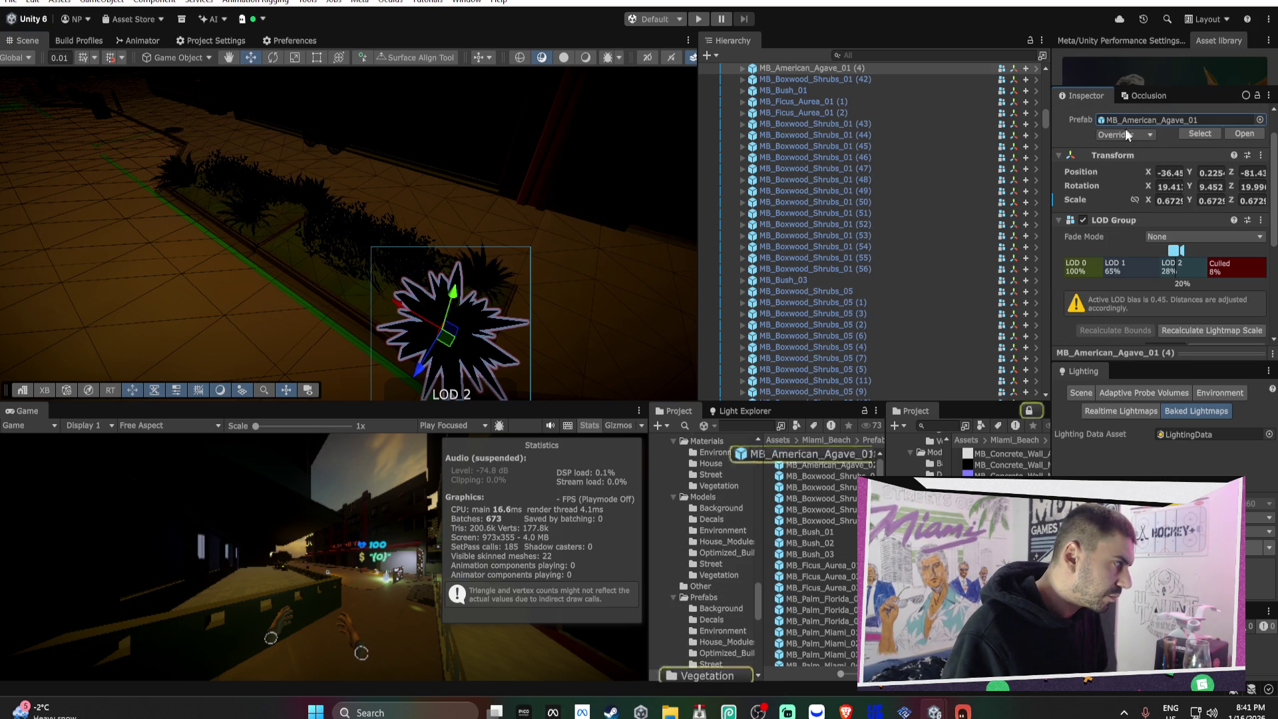
pyautogui.click(840, 452)
pyautogui.doubleClick(841, 451)
# - Delete the agave's higher-detail LOD children and remove its LOD 2 and LOD 1 levels
pyautogui.click(892, 98)
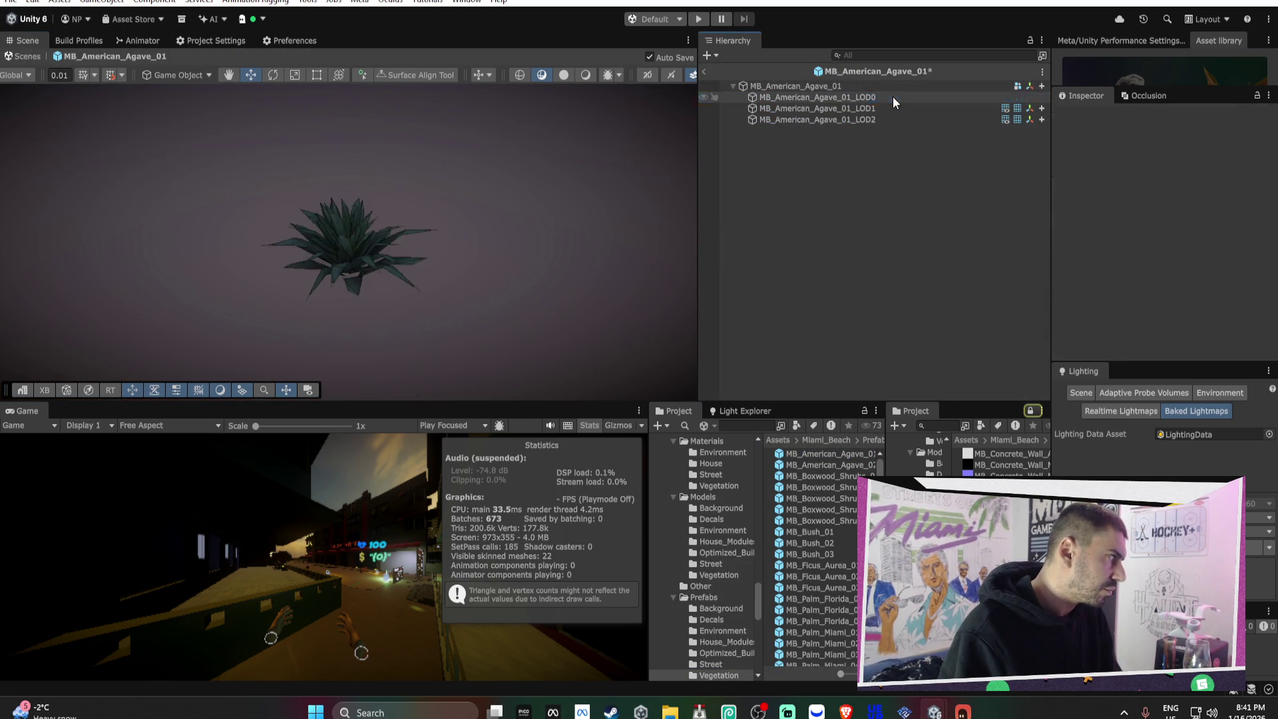
pyautogui.press('Delete')
pyautogui.click(842, 87)
pyautogui.rightClick(1113, 266)
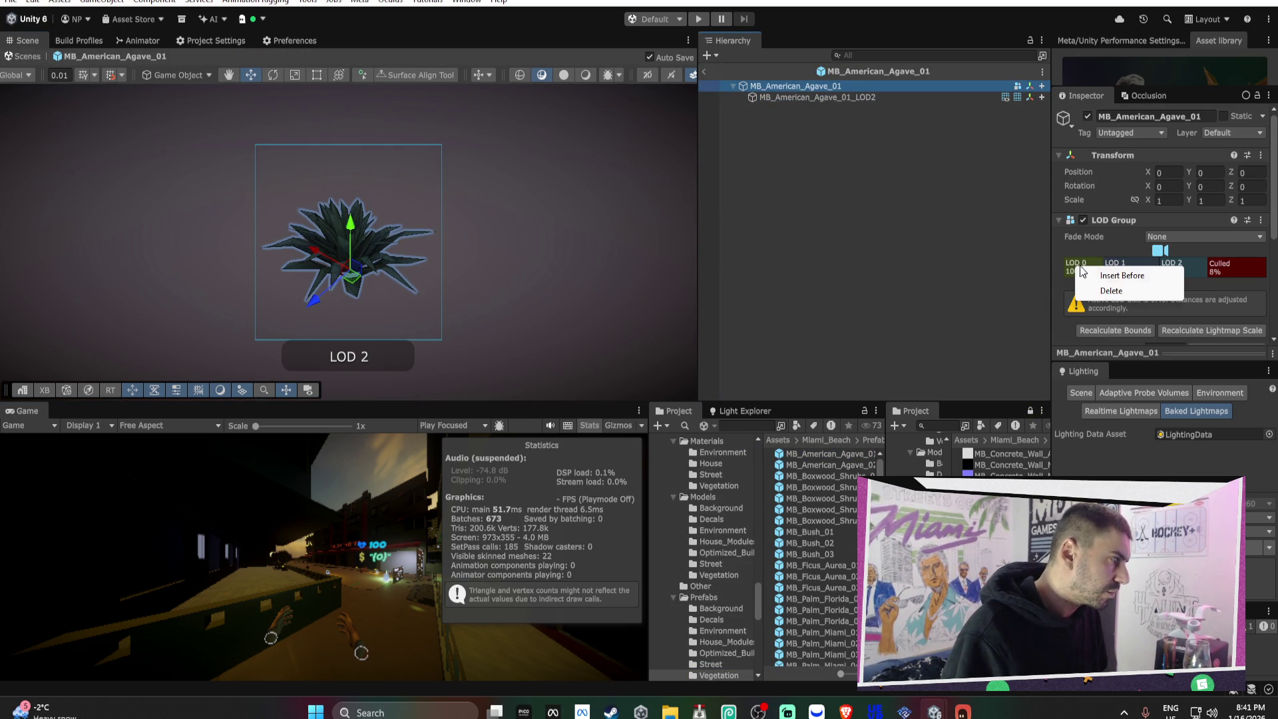
pyautogui.click(1110, 291)
pyautogui.rightClick(1102, 272)
pyautogui.click(1117, 295)
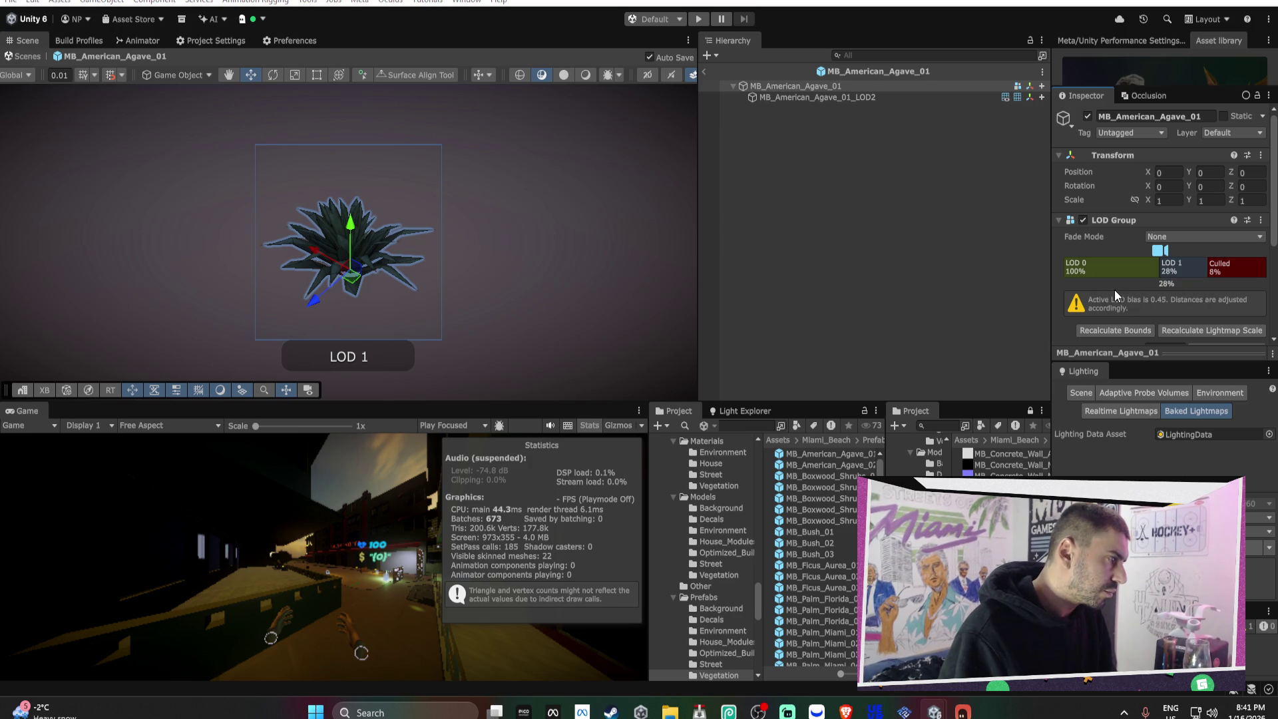
# - Cull the remaining LOD 0 at 8% with Cross Fade fading, then return to the scene
pyautogui.moveTo(1161, 250); pyautogui.dragTo(1212, 250)
pyautogui.click(1183, 237)
pyautogui.click(1183, 264)
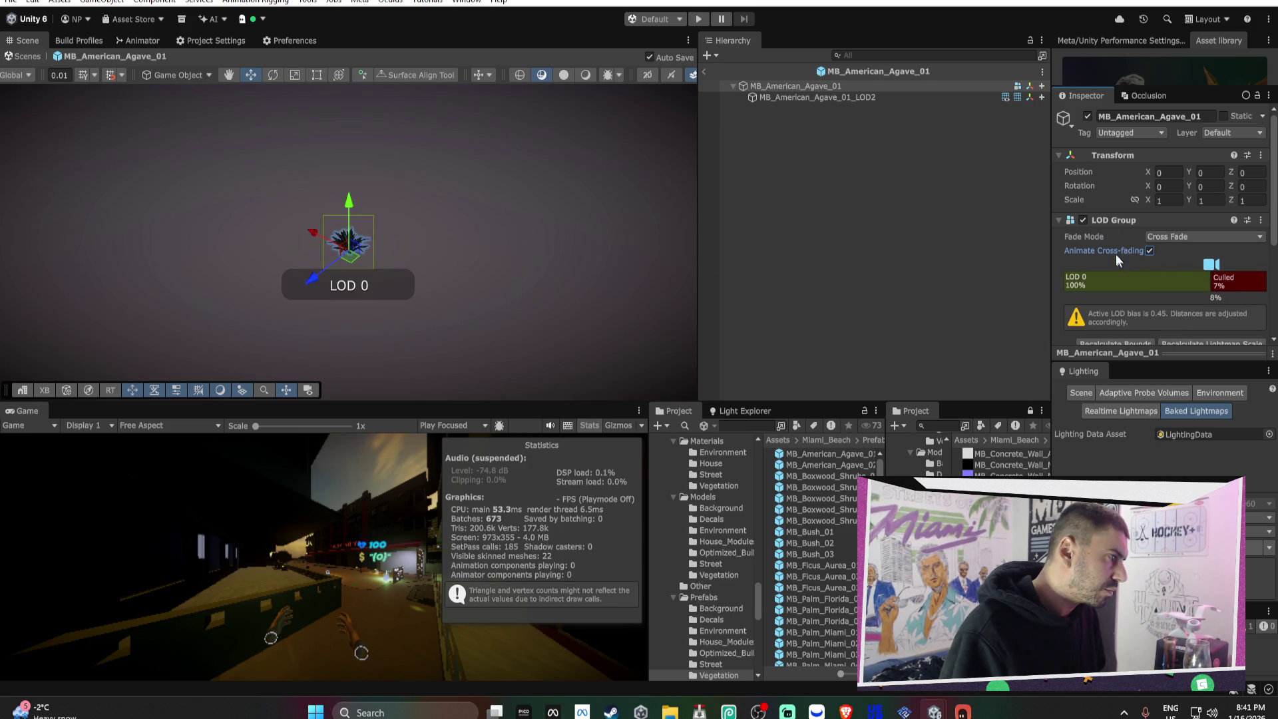
pyautogui.click(698, 73)
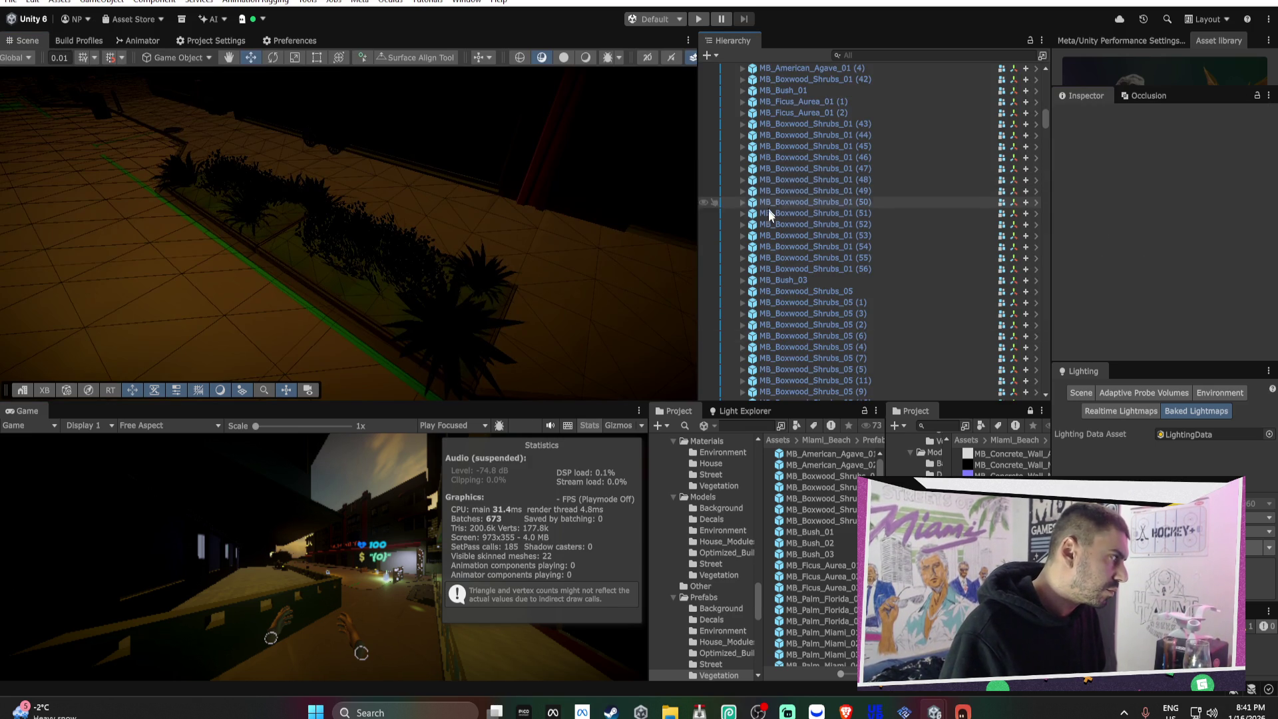
# - Open the planter bush's MB_Bush_03 prefab and delete its LOD0 and LOD1 children
pyautogui.moveTo(516, 212); pyautogui.dragTo(457, 206)
pyautogui.click(458, 205)
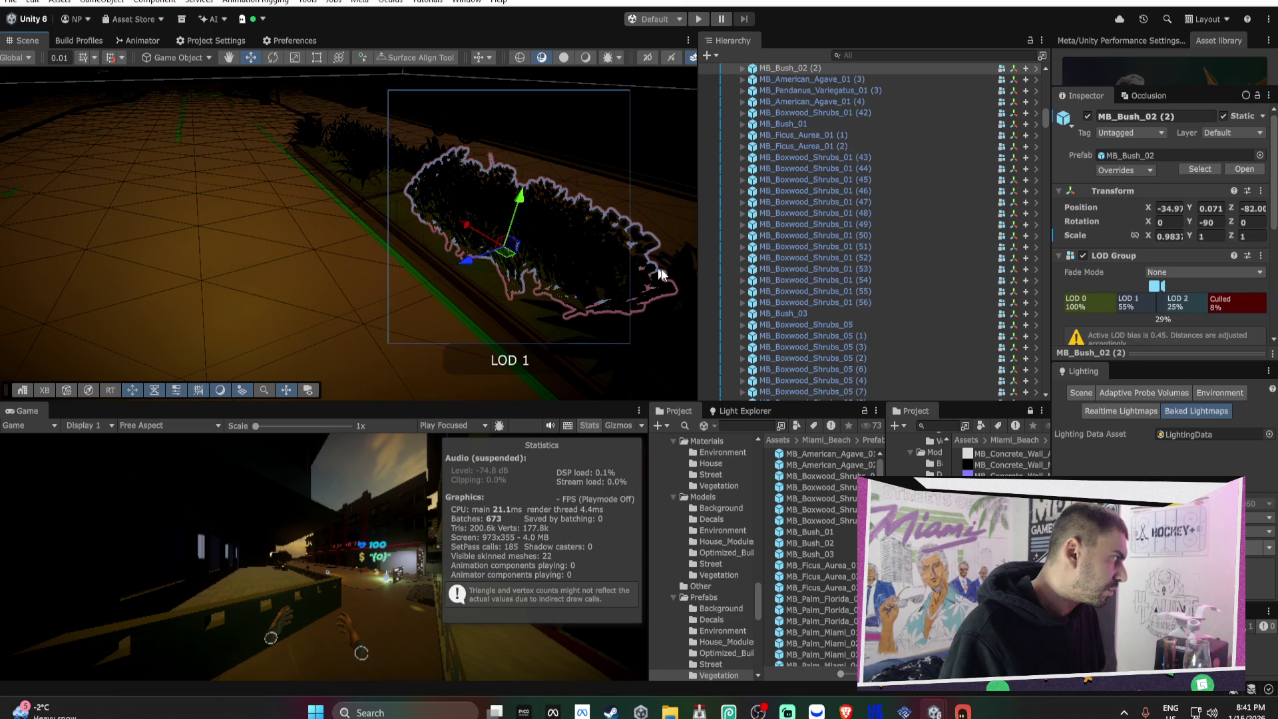
pyautogui.click(1144, 156)
pyautogui.doubleClick(820, 554)
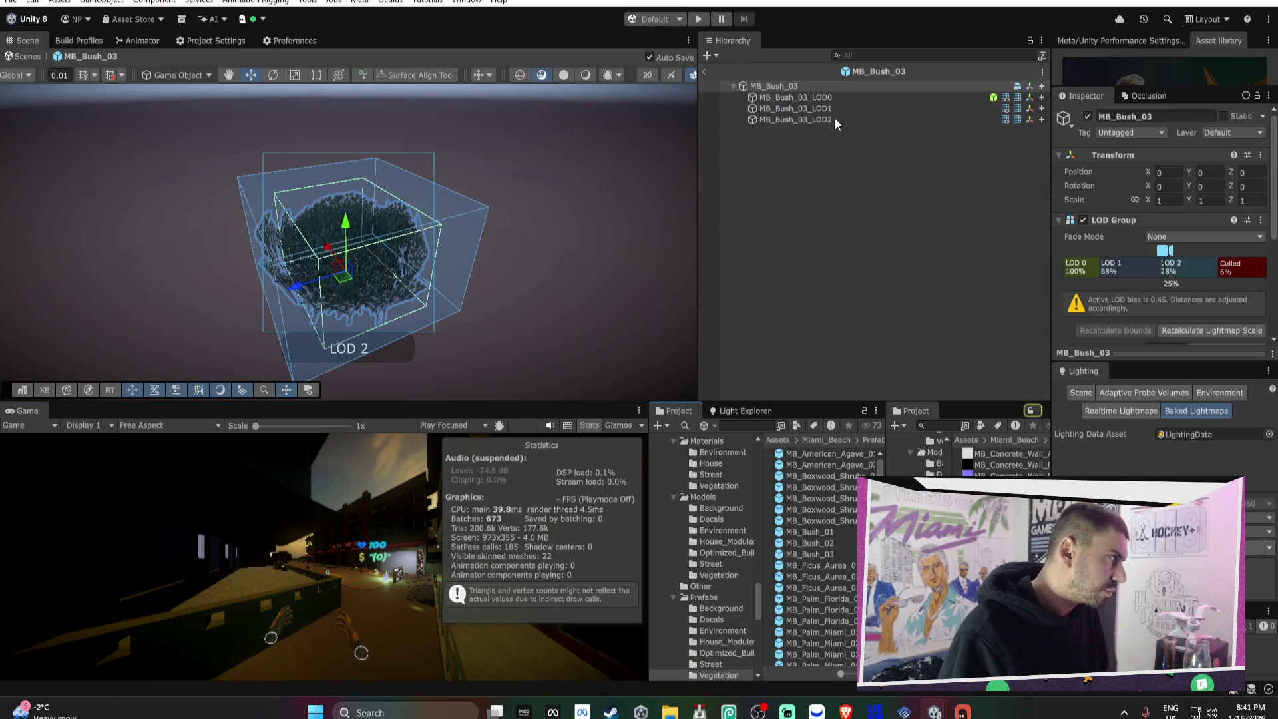
pyautogui.click(832, 96)
pyautogui.press('Delete')
pyautogui.click(827, 97)
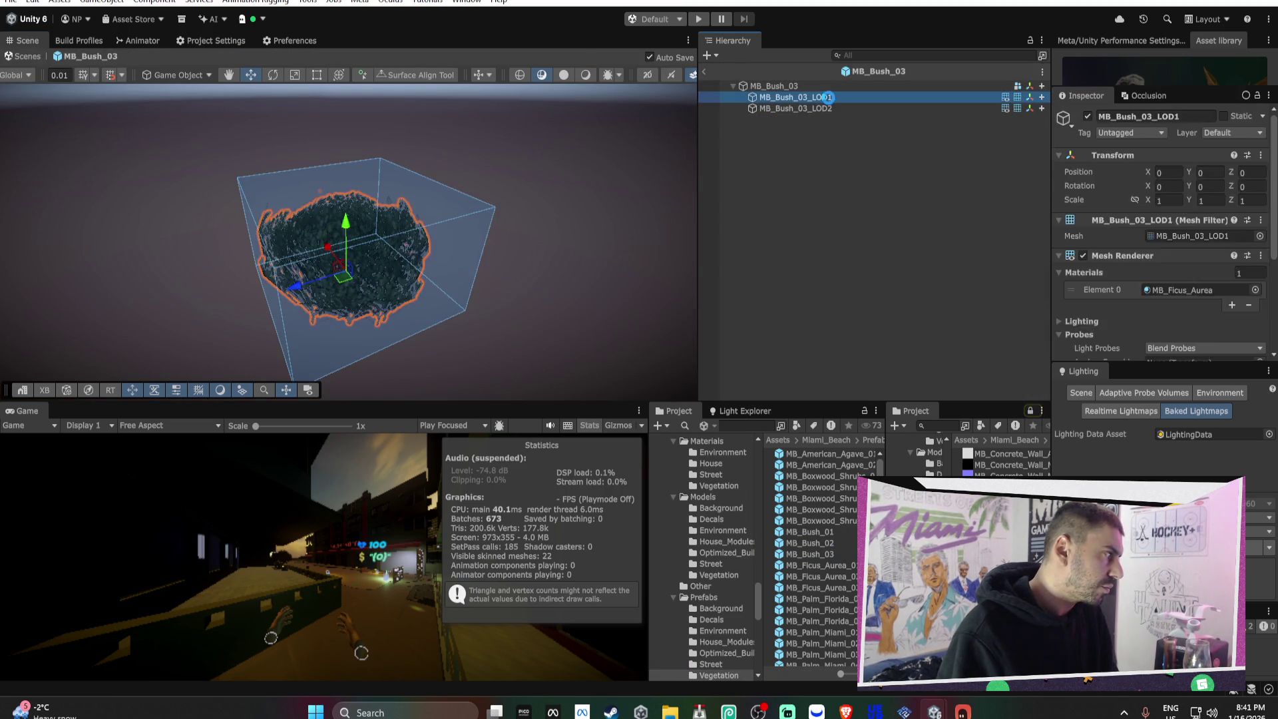
pyautogui.click(796, 86)
pyautogui.rightClick(796, 86)
pyautogui.click(824, 86)
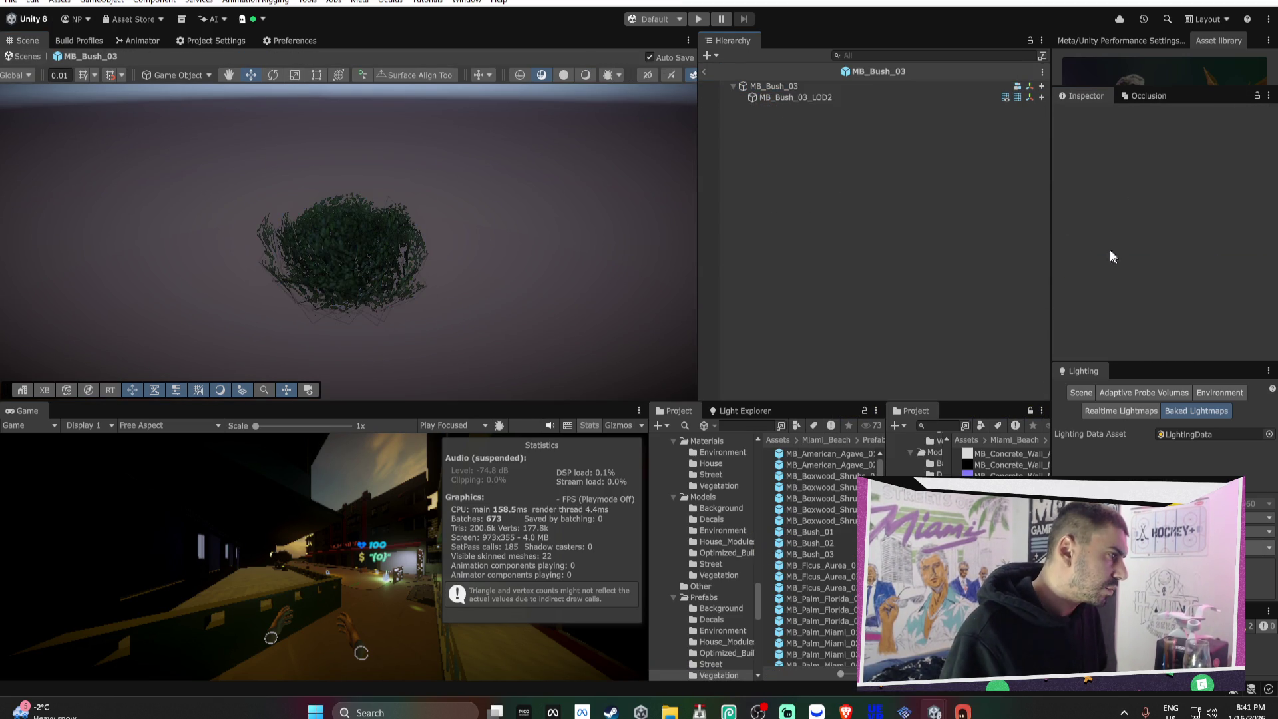
# - Remove MB_Bush_03's two extra LOD levels, leaving a single LOD 0
pyautogui.click(825, 86)
pyautogui.rightClick(1122, 270)
pyautogui.click(1140, 304)
pyautogui.press('Return')
pyautogui.rightClick(1134, 263)
pyautogui.click(1159, 291)
pyautogui.click(704, 72)
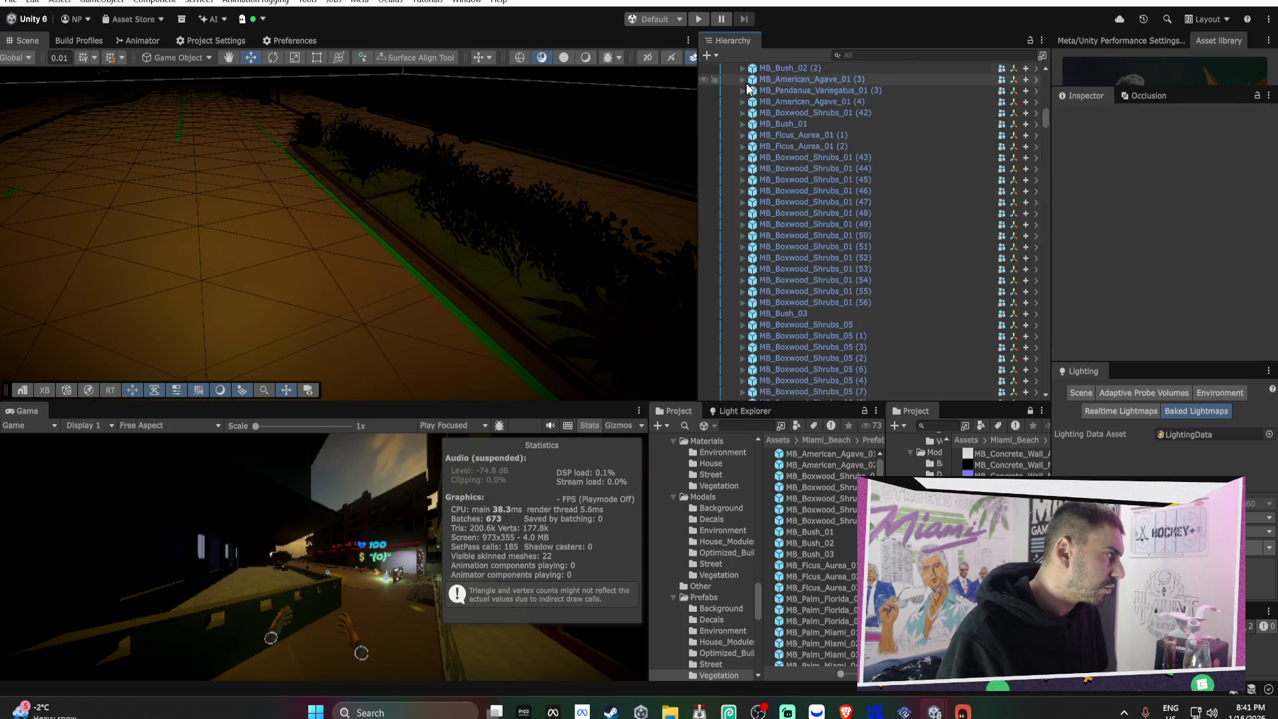
# - Open MB_Bush_02 and delete its LOD0 and LOD1 child meshes
pyautogui.doubleClick(832, 545)
pyautogui.click(822, 88)
pyautogui.click(823, 94)
pyautogui.press('Delete')
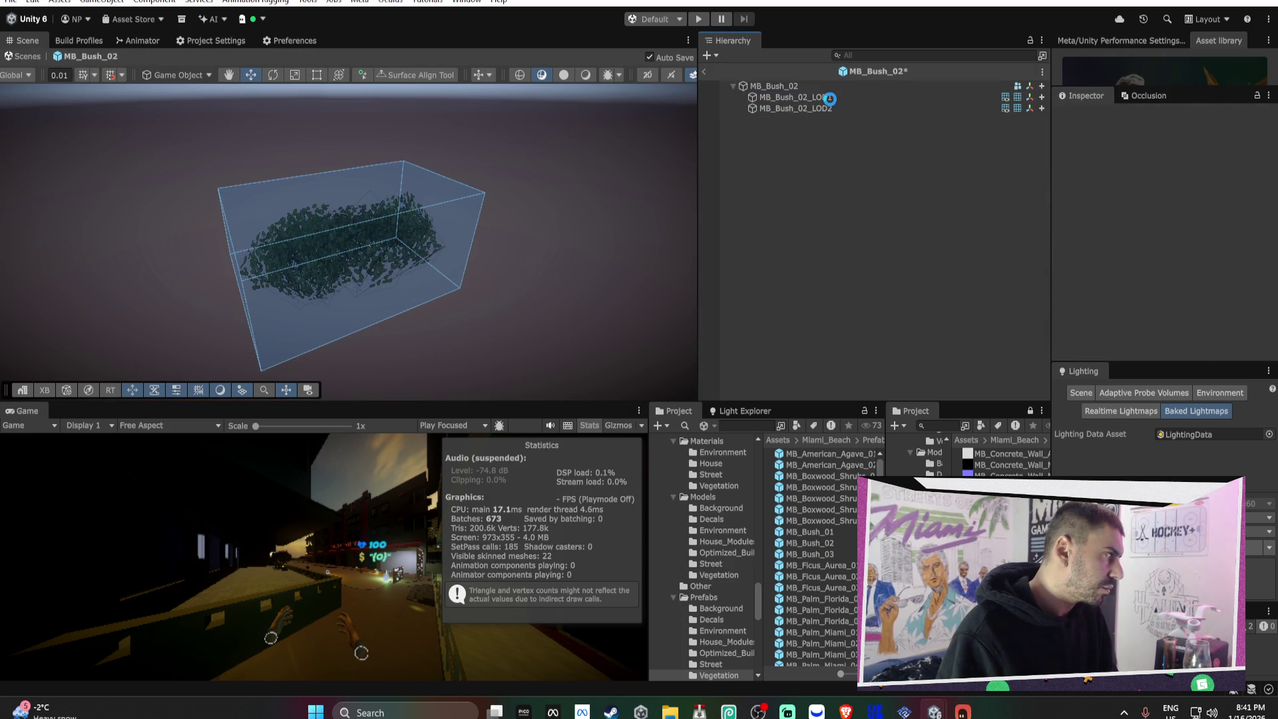
pyautogui.click(830, 99)
pyautogui.press('Delete')
# - Remove MB_Bush_02's extra LOD levels and set its culling to 5%
pyautogui.click(815, 88)
pyautogui.rightClick(1125, 273)
pyautogui.click(1132, 293)
pyautogui.rightClick(1117, 273)
pyautogui.click(1127, 287)
pyautogui.press('Return')
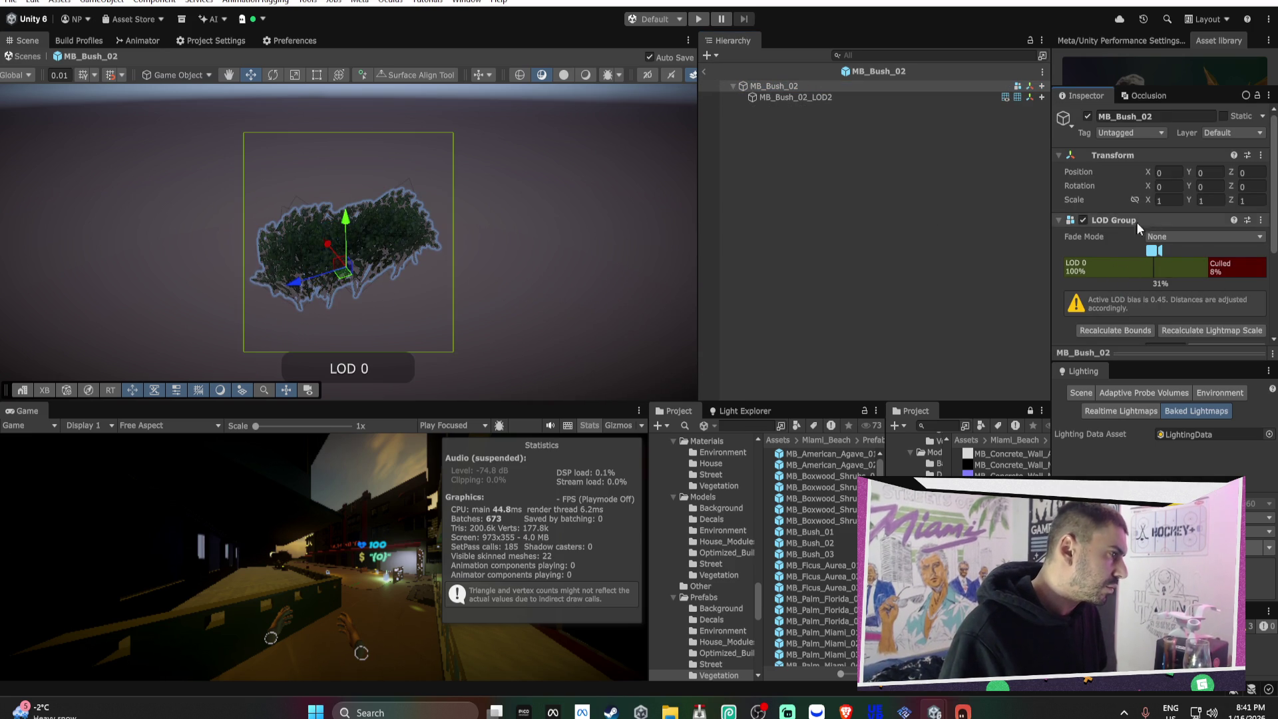
pyautogui.moveTo(1212, 262); pyautogui.dragTo(1222, 263)
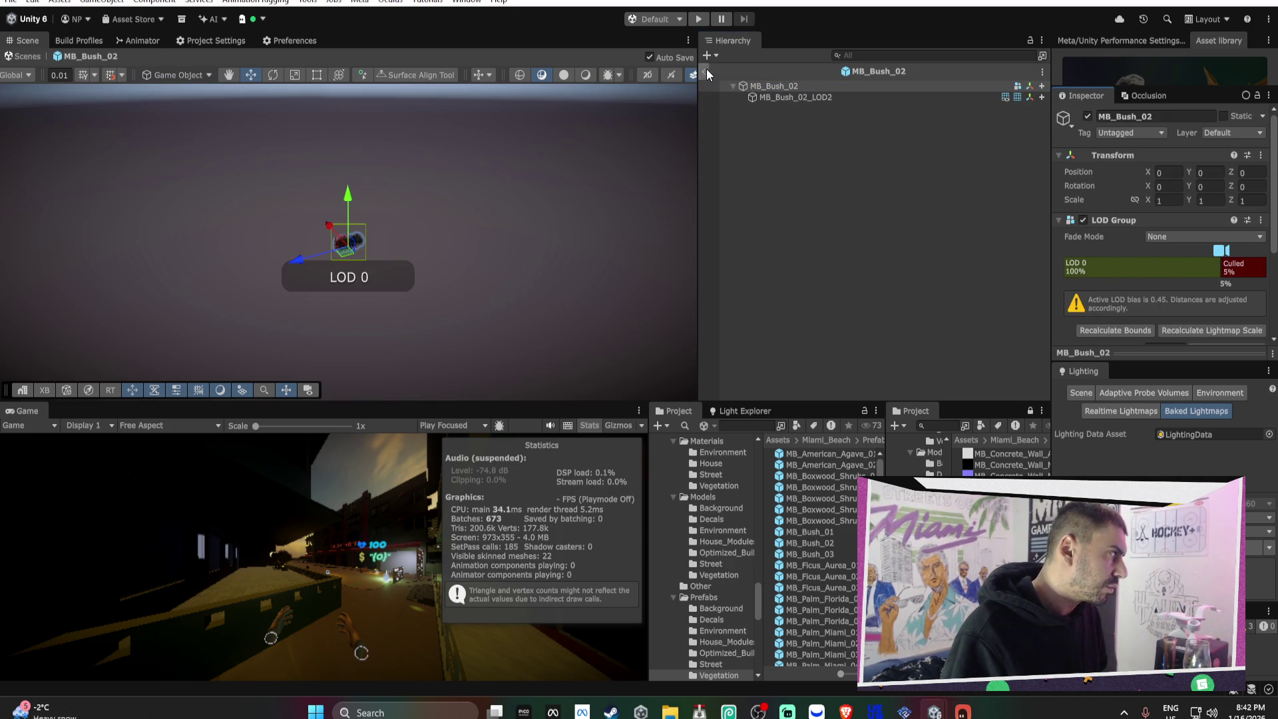
pyautogui.click(705, 70)
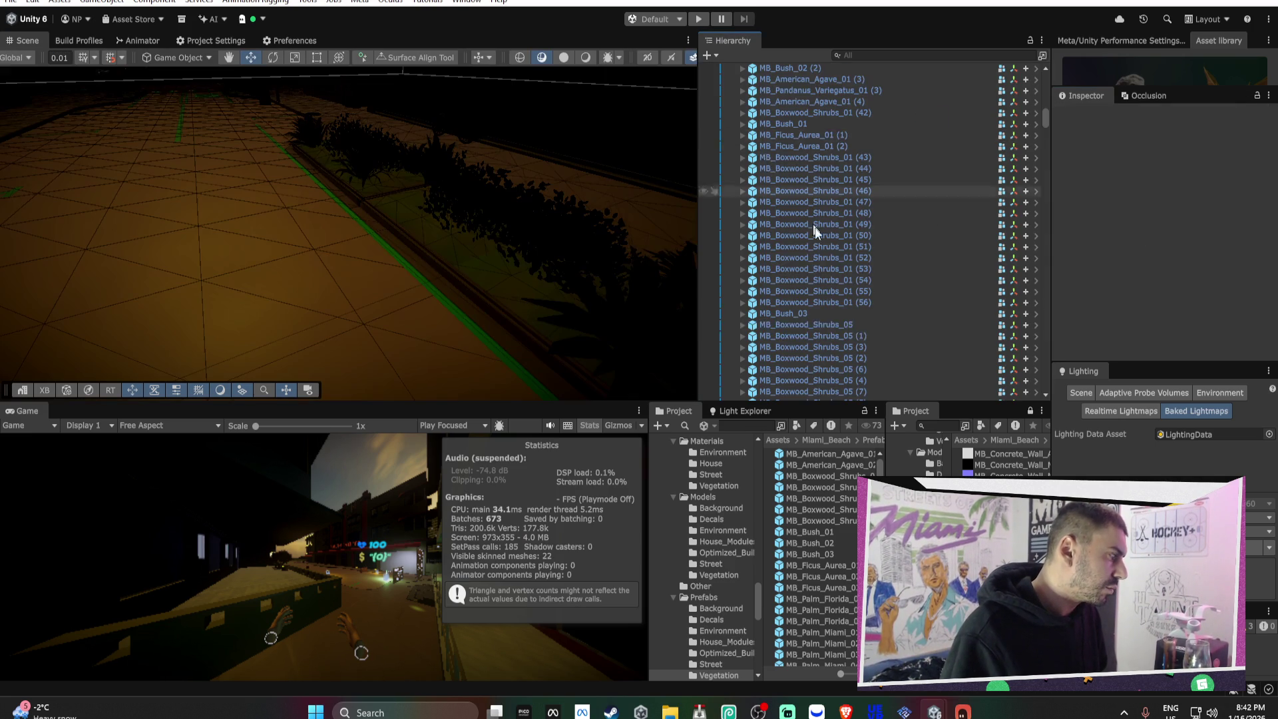
# - Trim MB_Bush_01 to a single LOD 0 culled at 4%
pyautogui.doubleClick(836, 532)
pyautogui.click(822, 97)
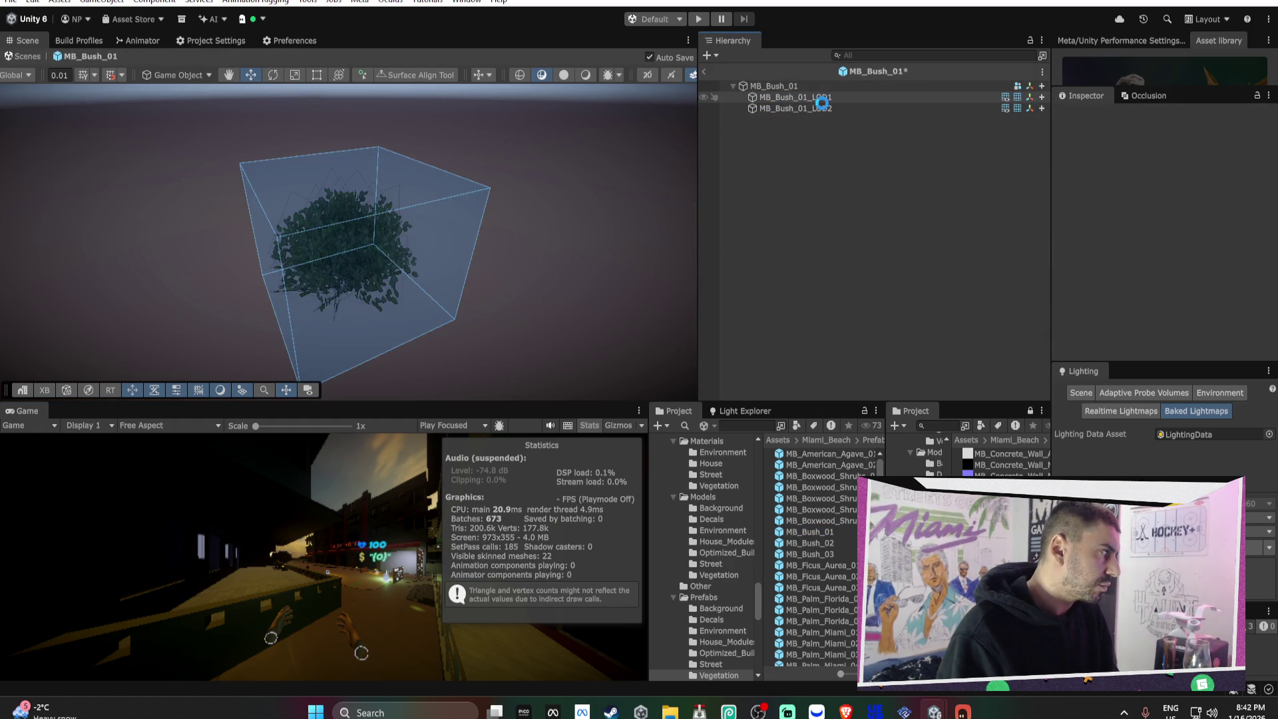
pyautogui.press('Delete')
pyautogui.click(771, 85)
pyautogui.rightClick(1127, 263)
pyautogui.click(1135, 288)
pyautogui.rightClick(1138, 265)
pyautogui.click(1125, 289)
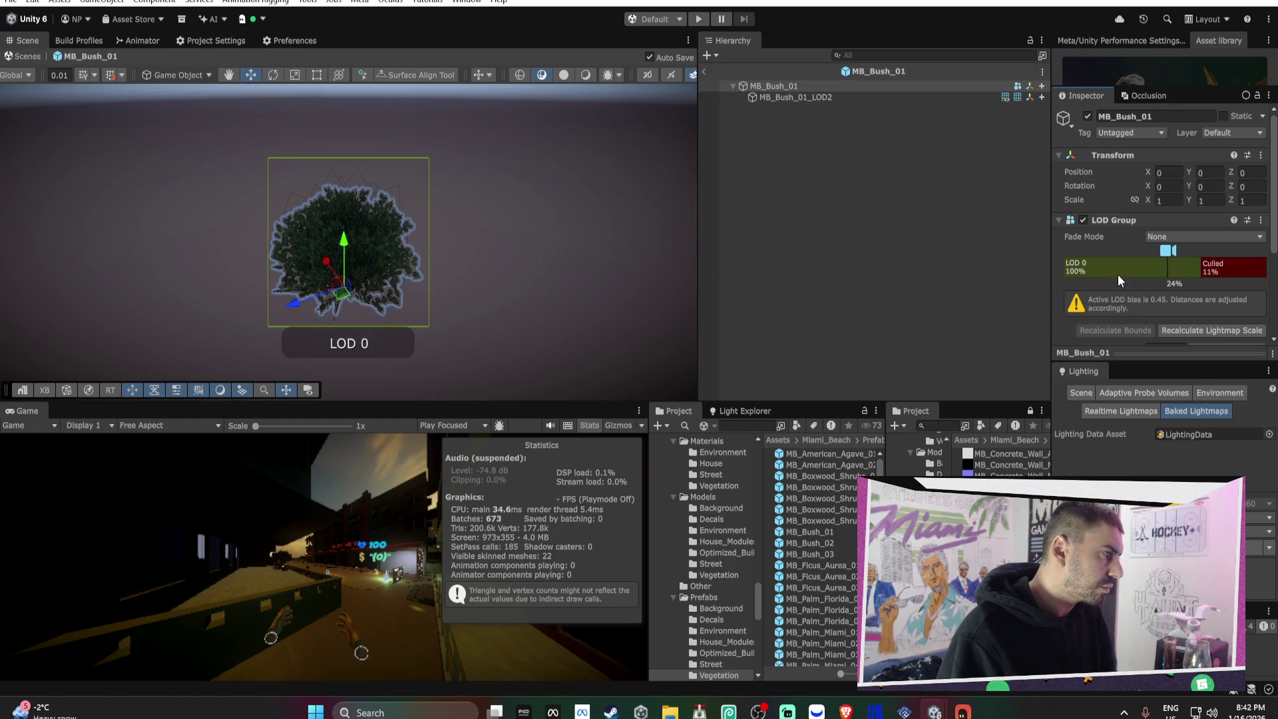
pyautogui.moveTo(1196, 266); pyautogui.dragTo(1225, 266)
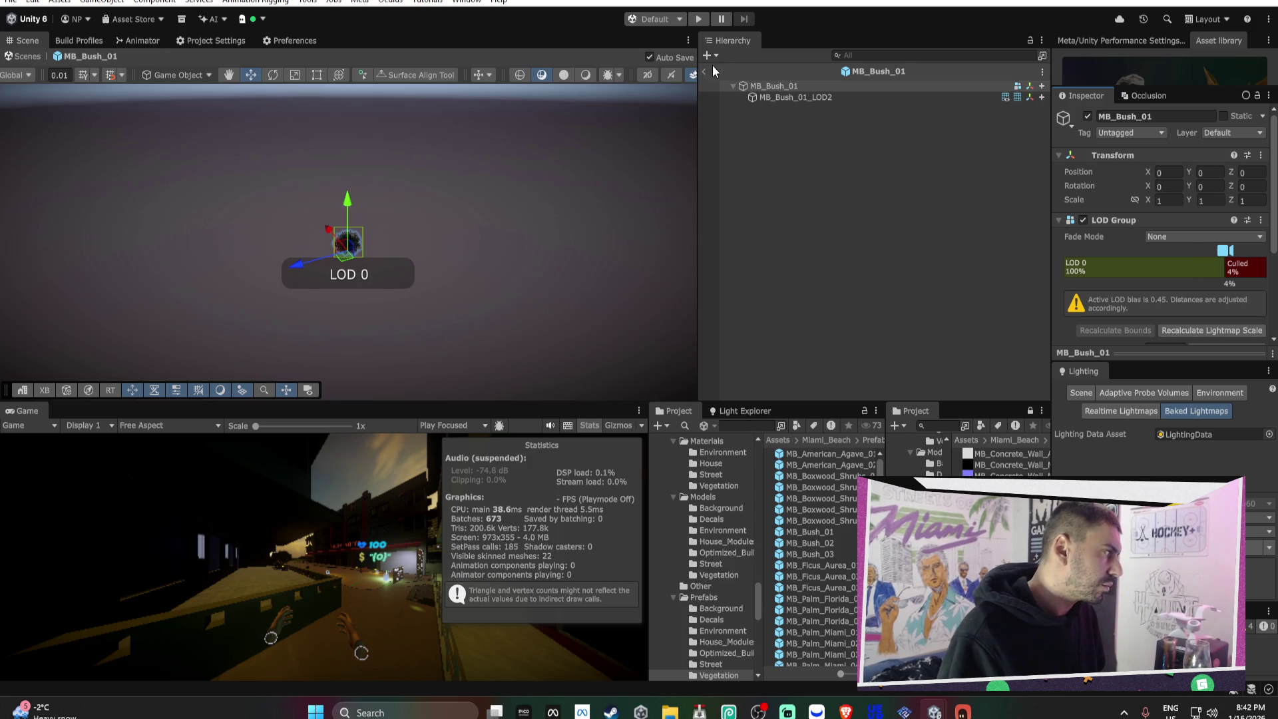
pyautogui.click(705, 71)
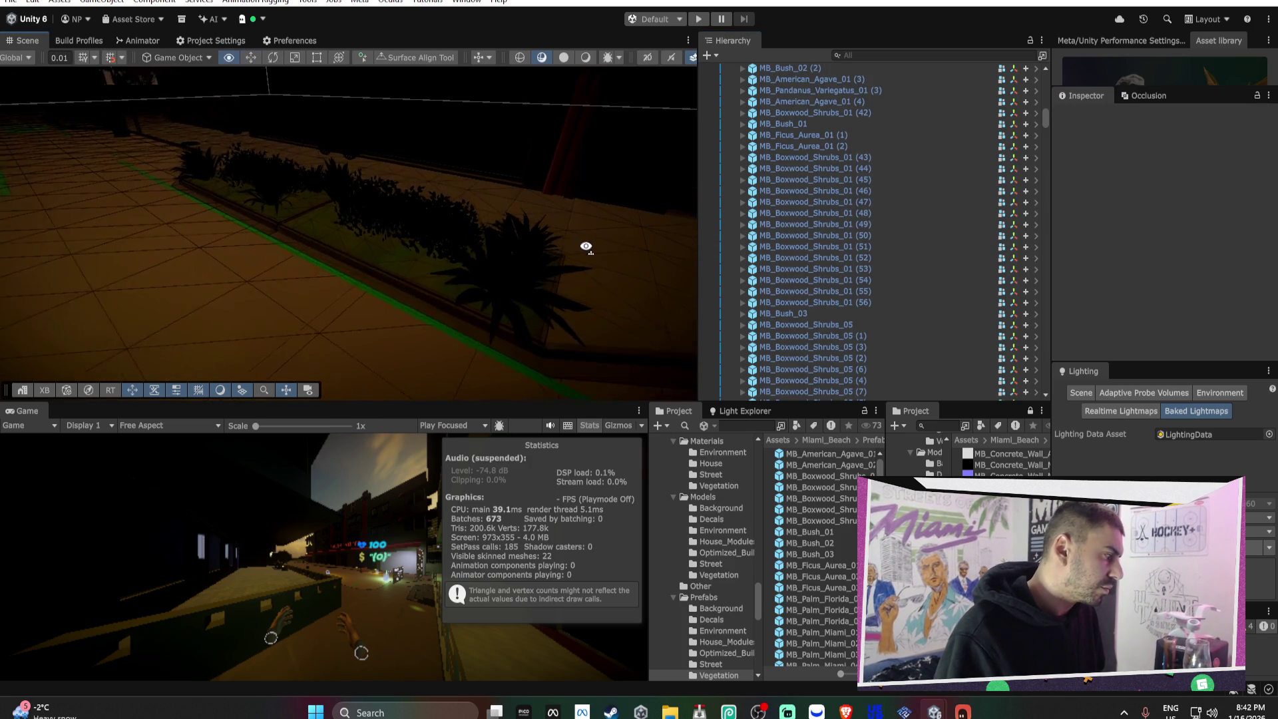
# - Review MB_Ficus_Aurea_01, _02 and _03, then open MB_Boxwood_Shrubs_05
pyautogui.doubleClick(841, 565)
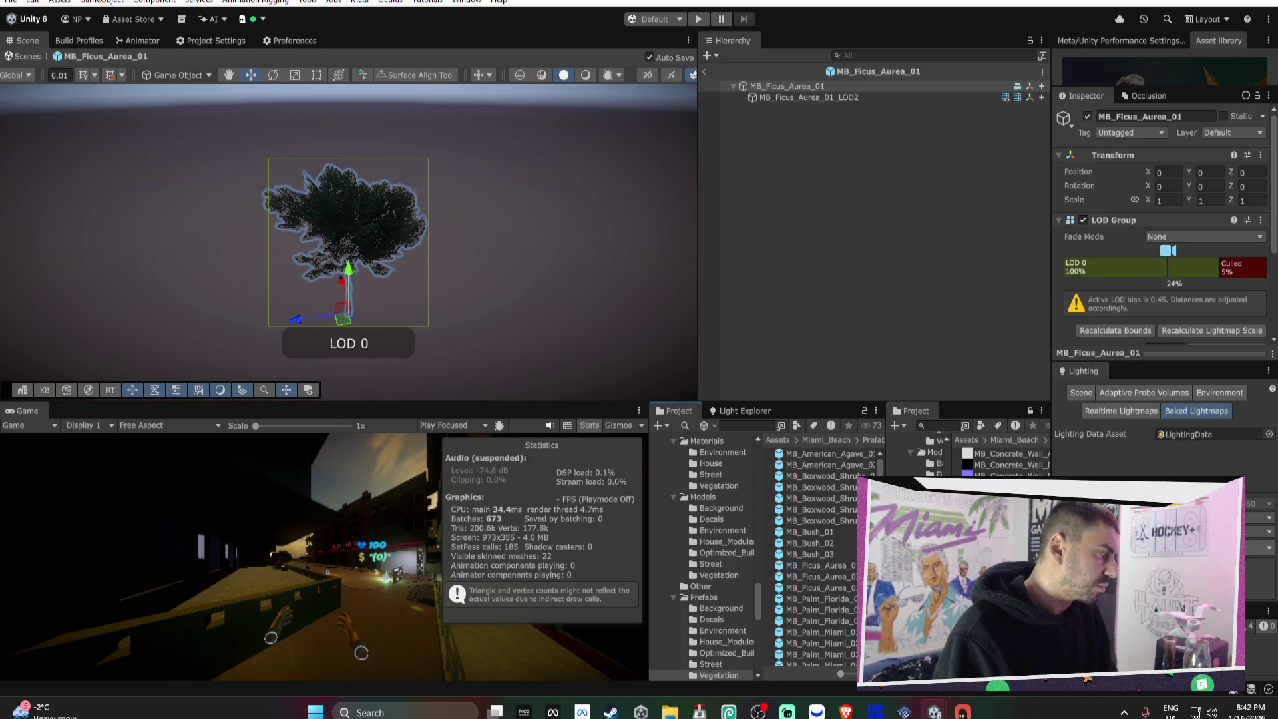
pyautogui.doubleClick(846, 575)
pyautogui.doubleClick(846, 586)
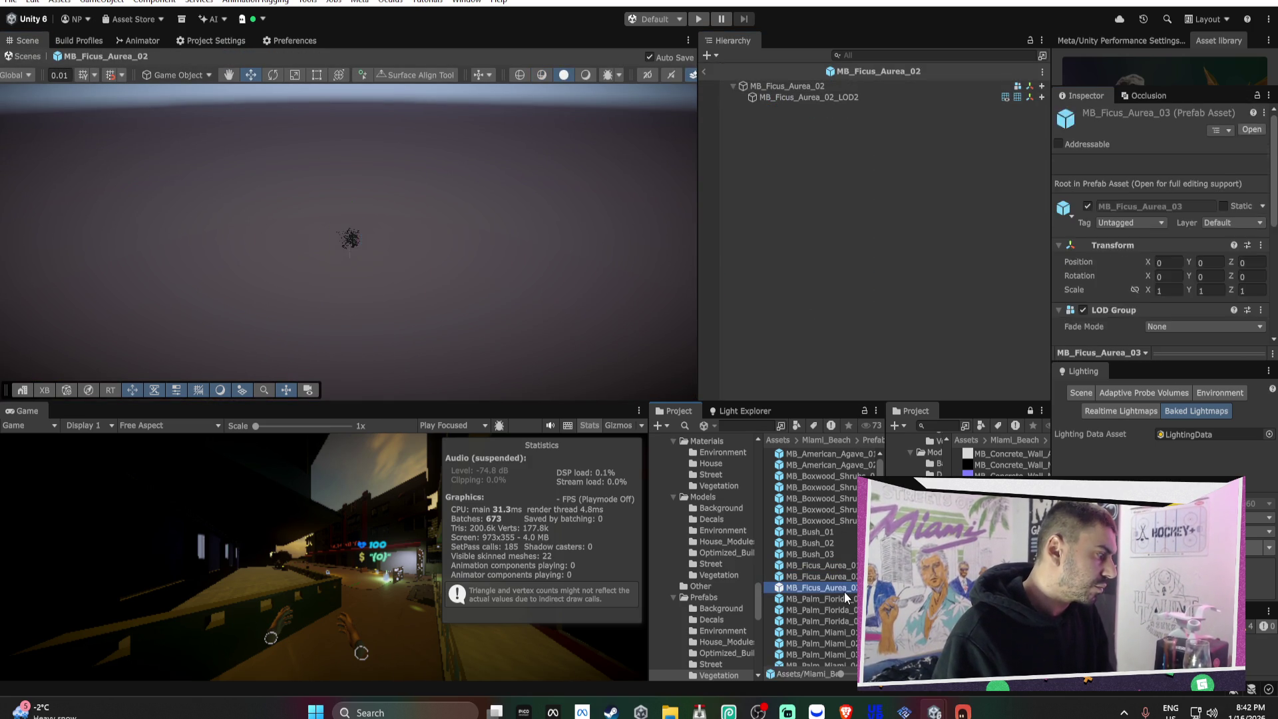
pyautogui.doubleClick(844, 520)
# - Delete the shrub's LOD0 child and its two extra LOD levels
pyautogui.click(828, 98)
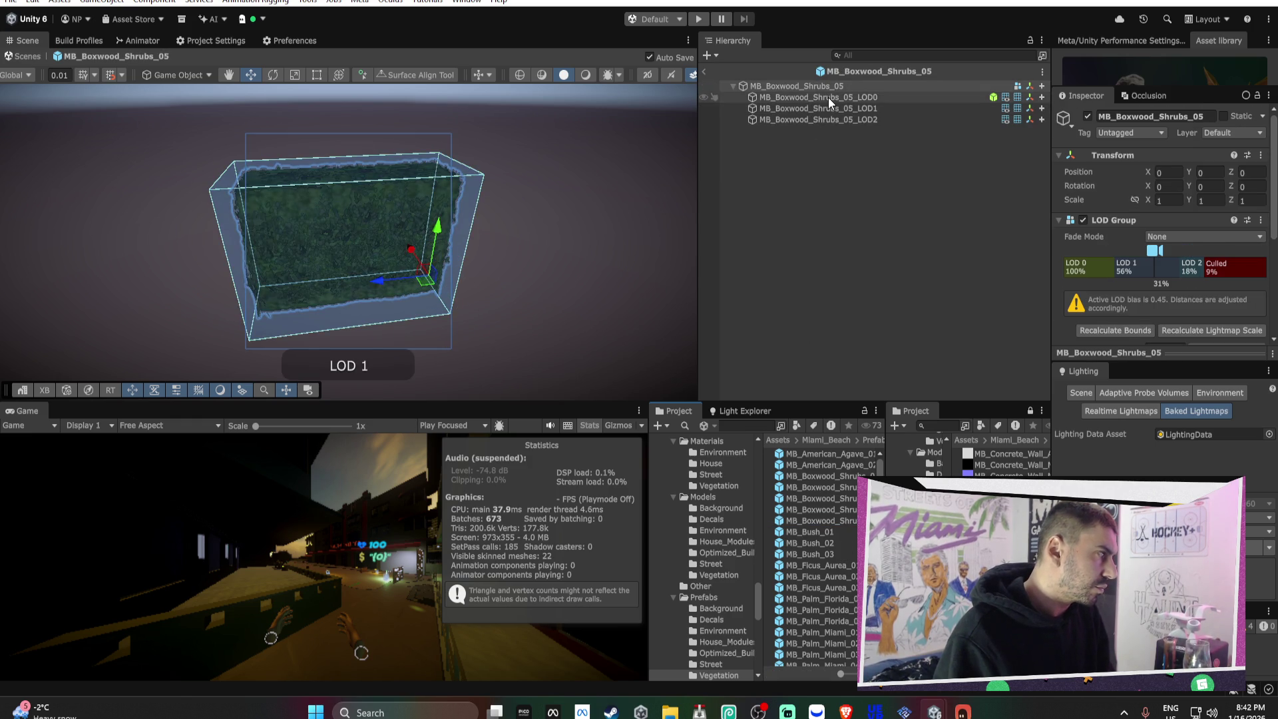
pyautogui.press('Delete')
pyautogui.press('Delete')
pyautogui.click(828, 88)
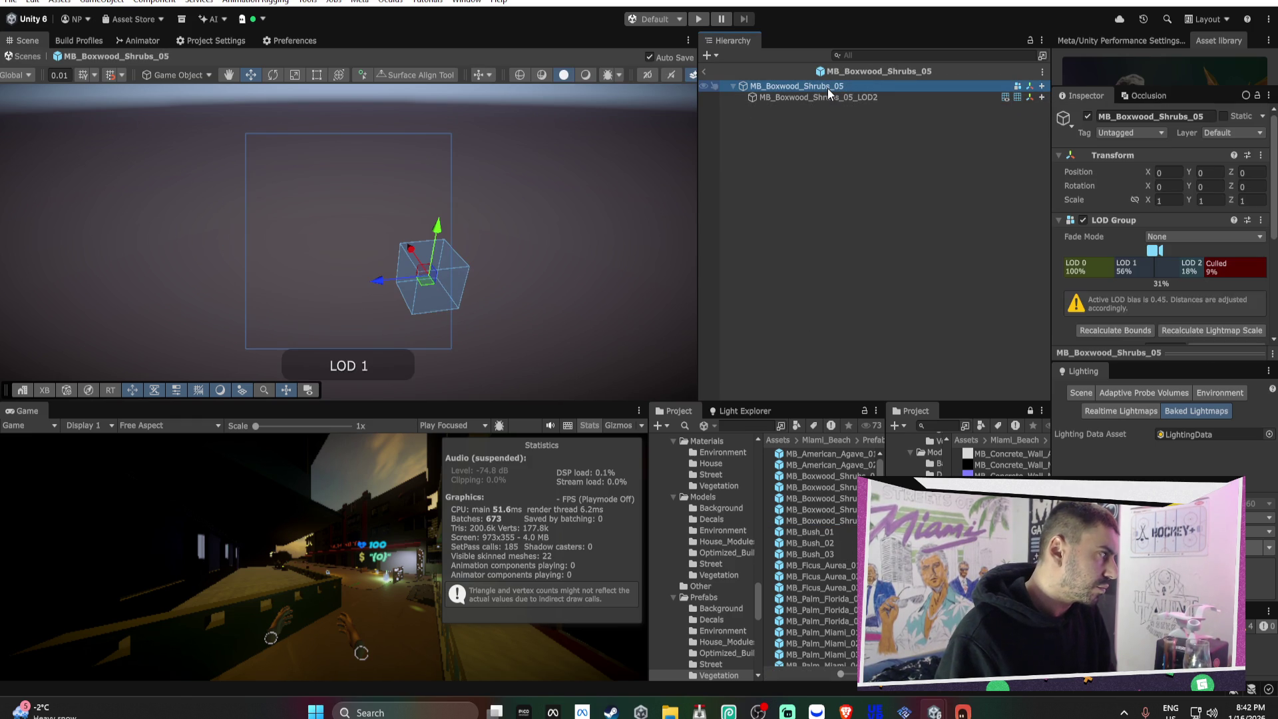
pyautogui.rightClick(1093, 273)
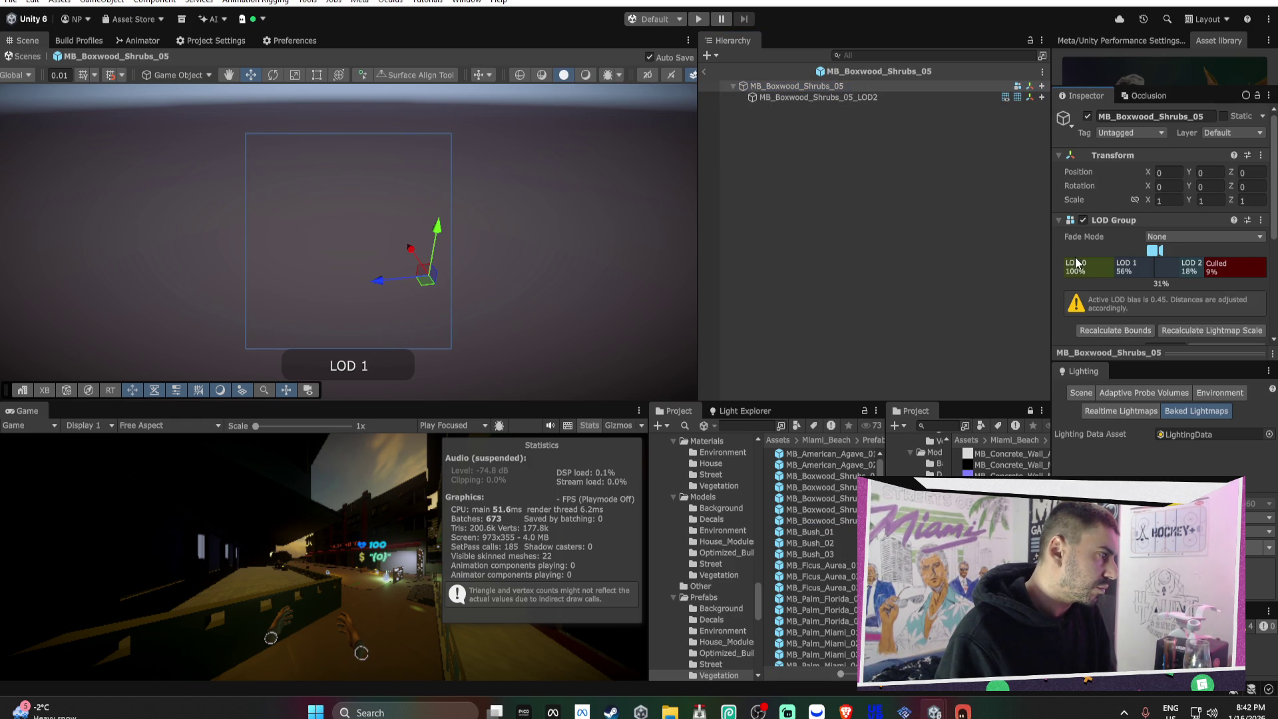
pyautogui.click(1100, 289)
pyautogui.press('Return')
pyautogui.rightClick(1082, 267)
pyautogui.click(1105, 296)
# - Set MB_Boxwood_Shrubs_05's culling to 3% with Cross Fade fading
pyautogui.moveTo(1198, 270); pyautogui.dragTo(1232, 270)
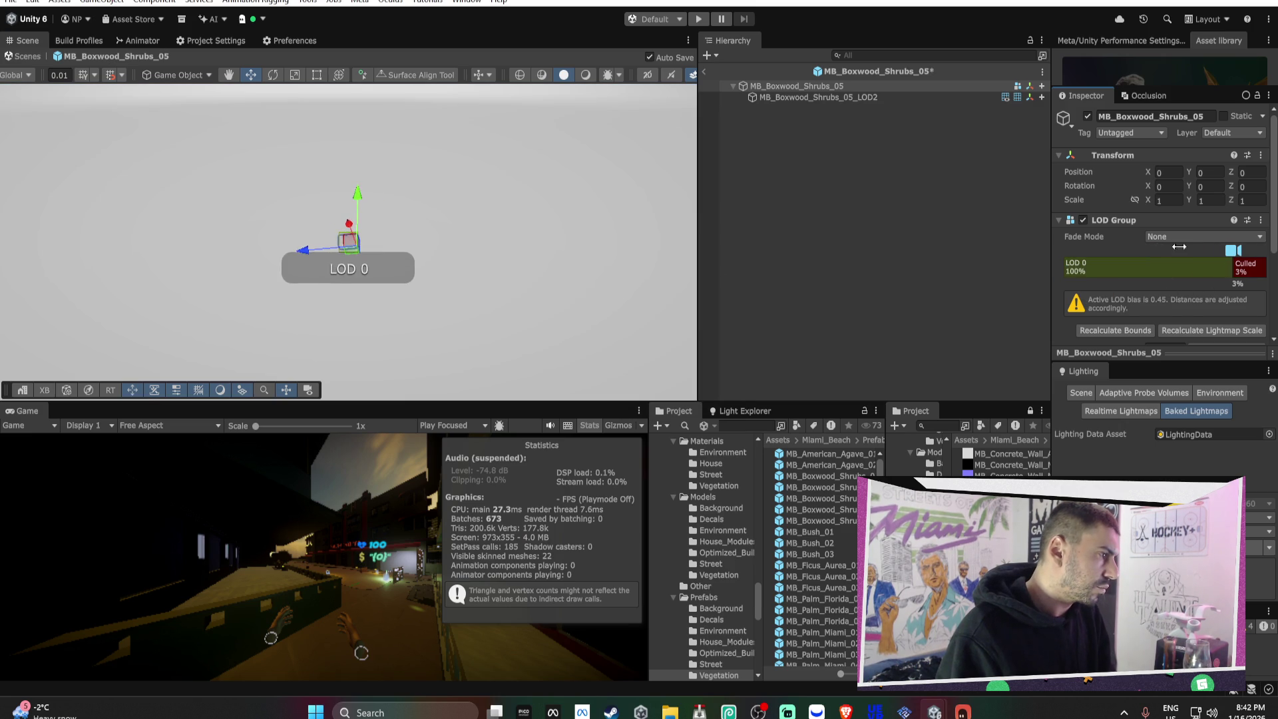
pyautogui.click(1198, 237)
pyautogui.click(1181, 265)
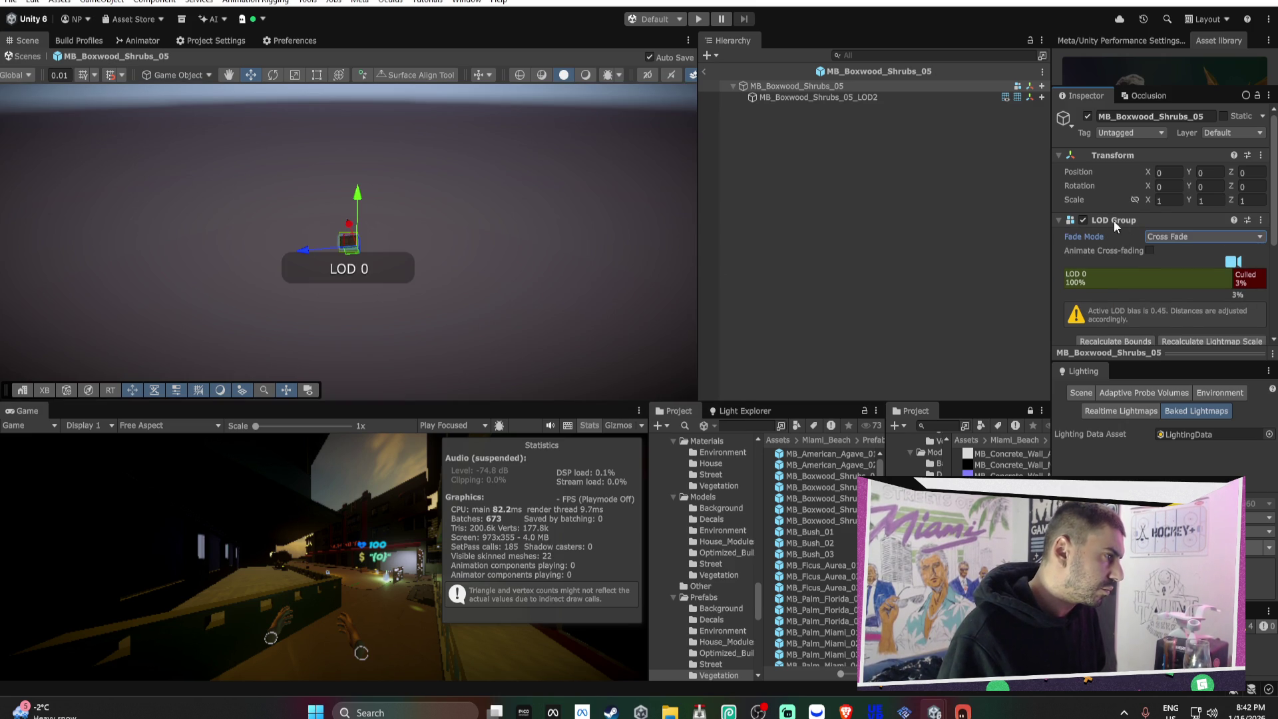
pyautogui.rightClick(1115, 221)
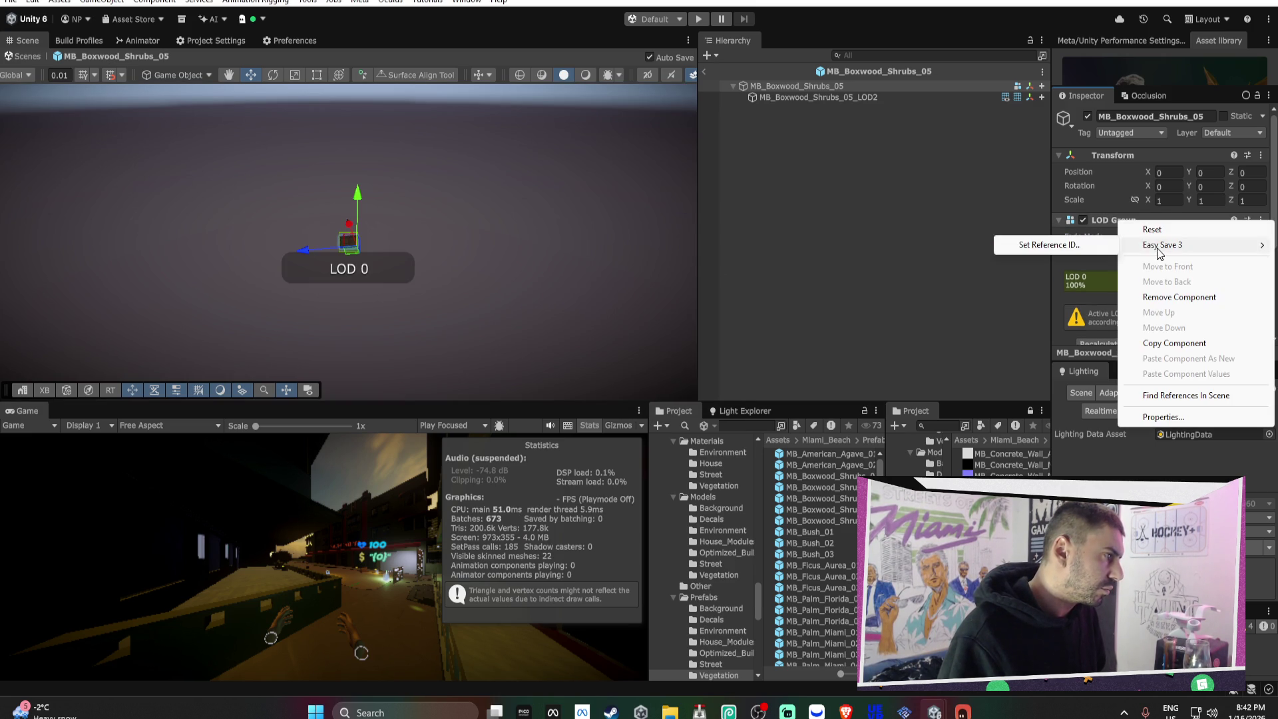
pyautogui.click(928, 177)
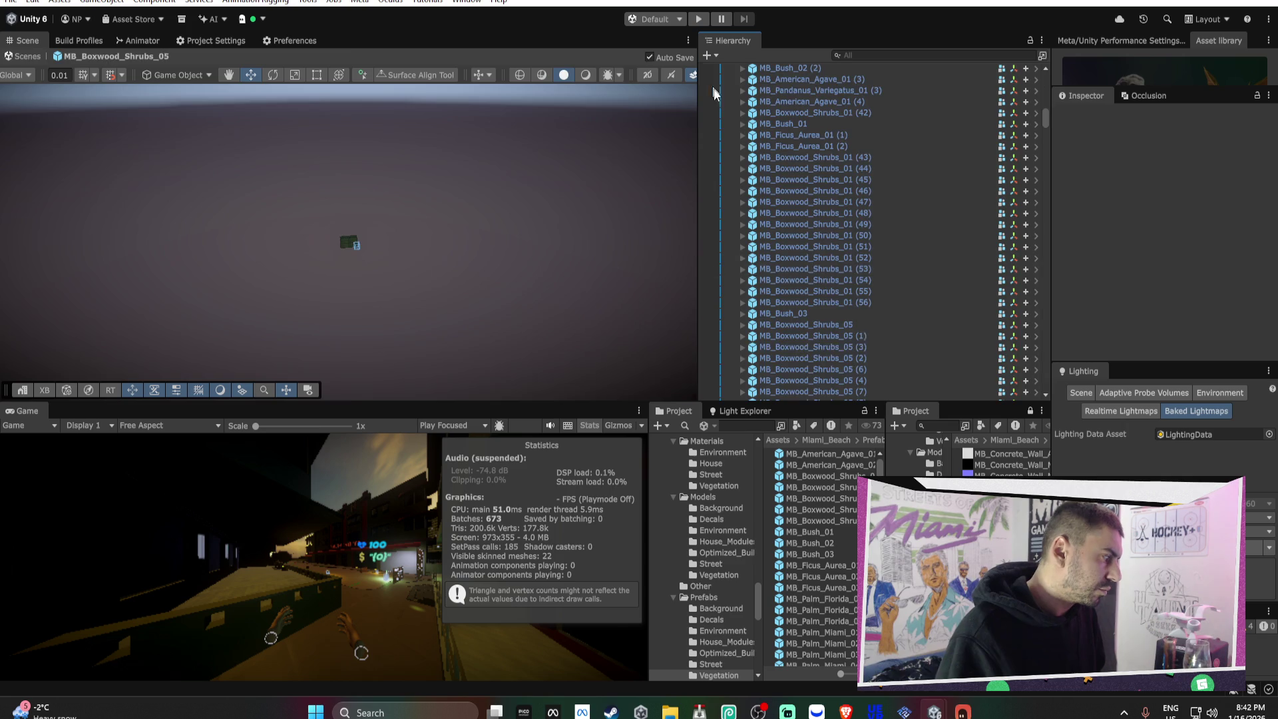
# - Set MB_Boxwood_Shrubs_04 to cull at 4% with Cross Fade fading
pyautogui.click(704, 71)
pyautogui.doubleClick(823, 329)
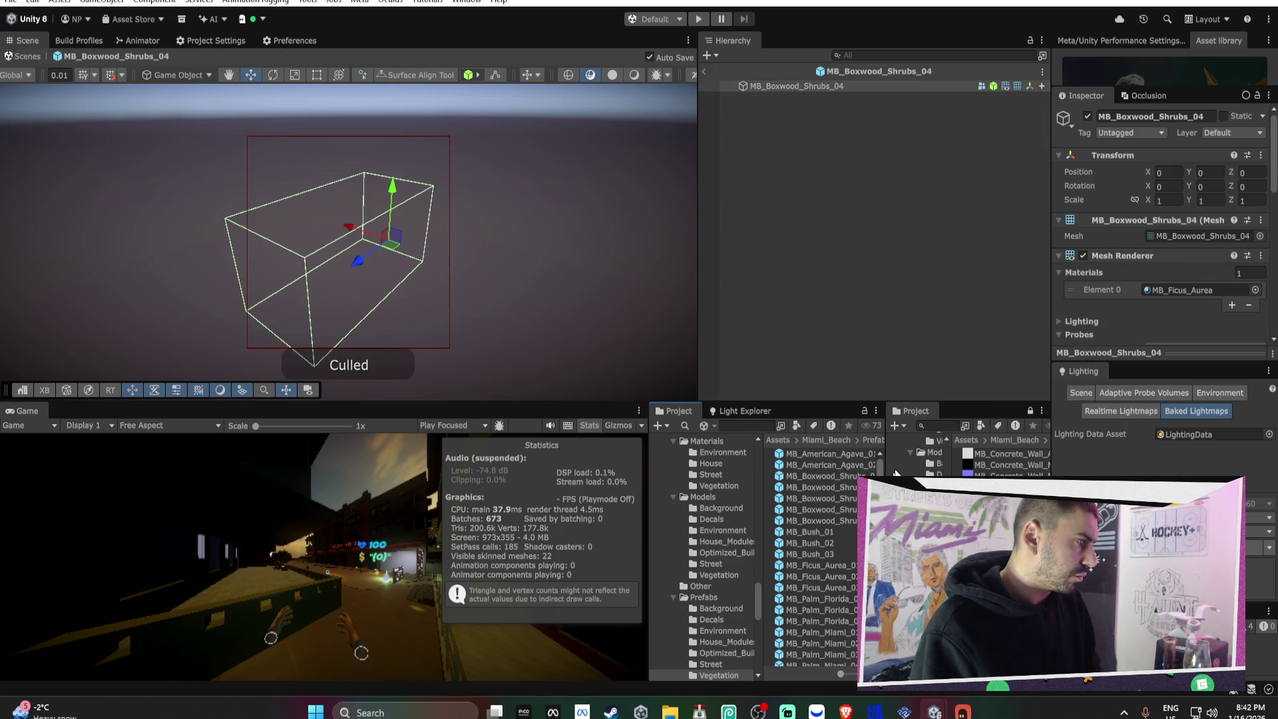
pyautogui.scroll(-10, 1149, 290)
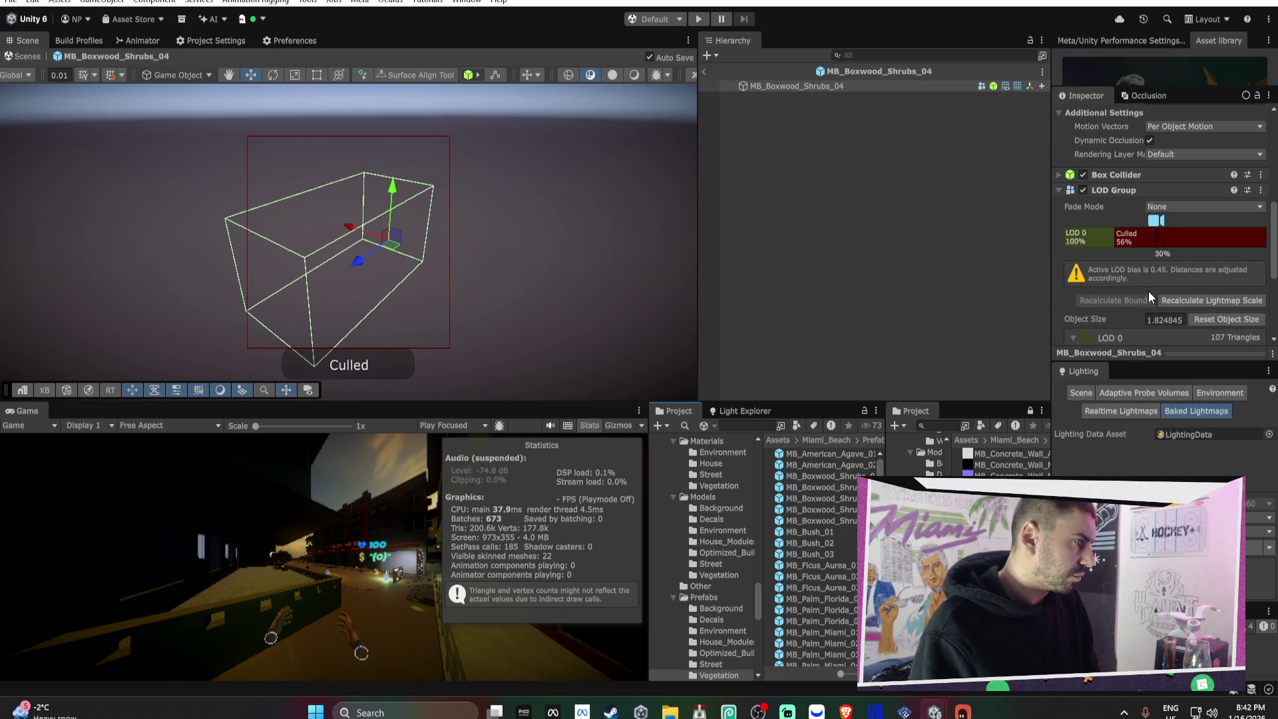
pyautogui.moveTo(1115, 238); pyautogui.dragTo(1230, 257)
pyautogui.click(1183, 207)
pyautogui.click(1175, 237)
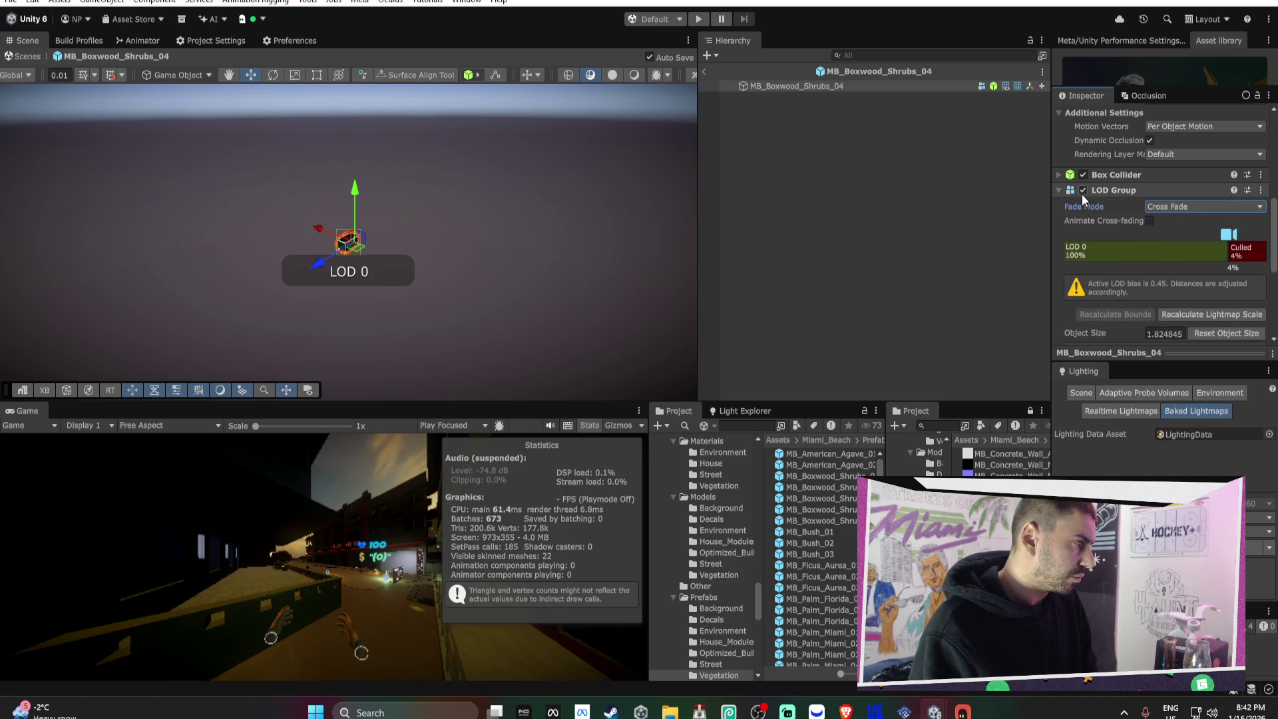
# - Trim MB_Boxwood_Shrubs_03 by deleting its LOD0 child and LOD 1, culled at 5%
pyautogui.doubleClick(819, 498)
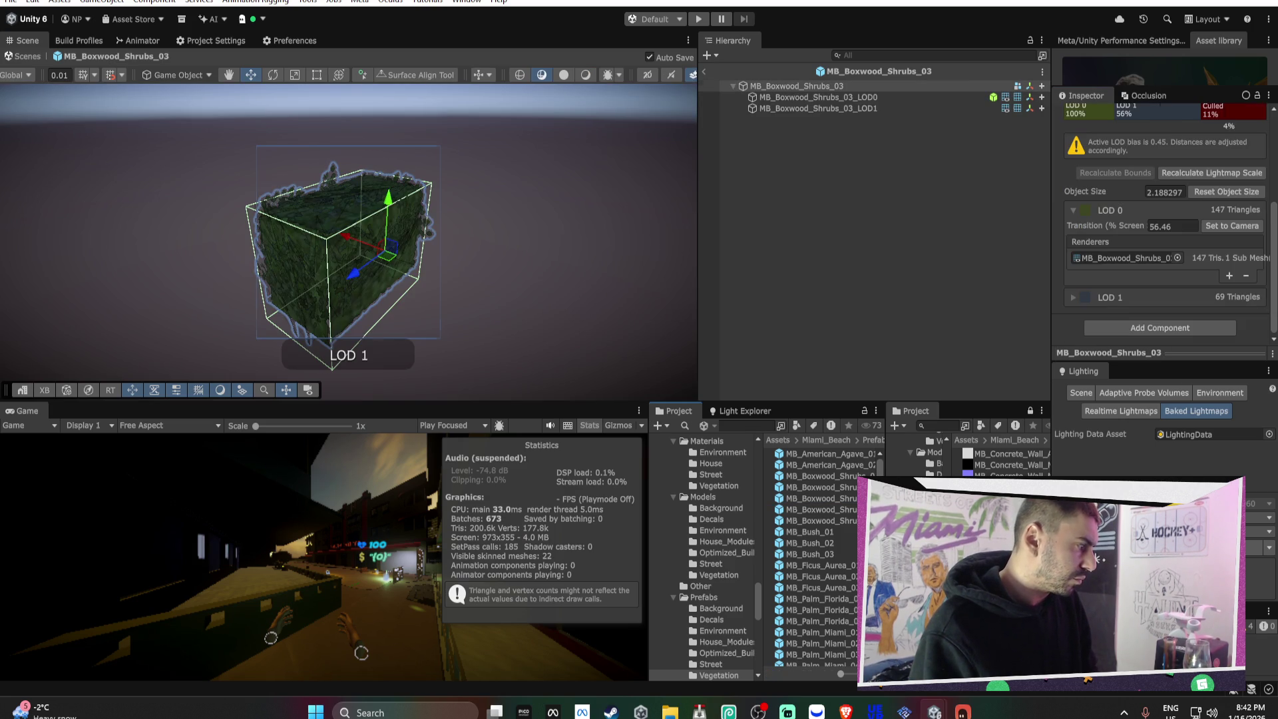
pyautogui.click(838, 101)
pyautogui.press('Delete')
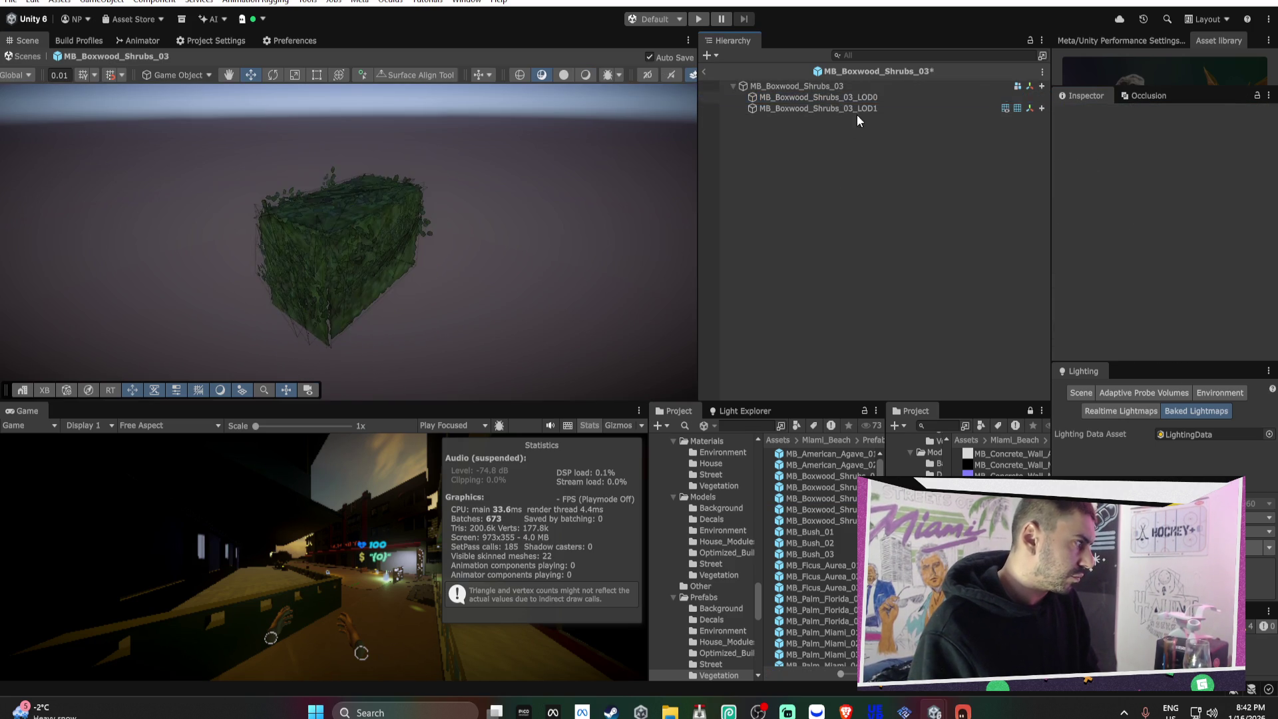
pyautogui.click(877, 85)
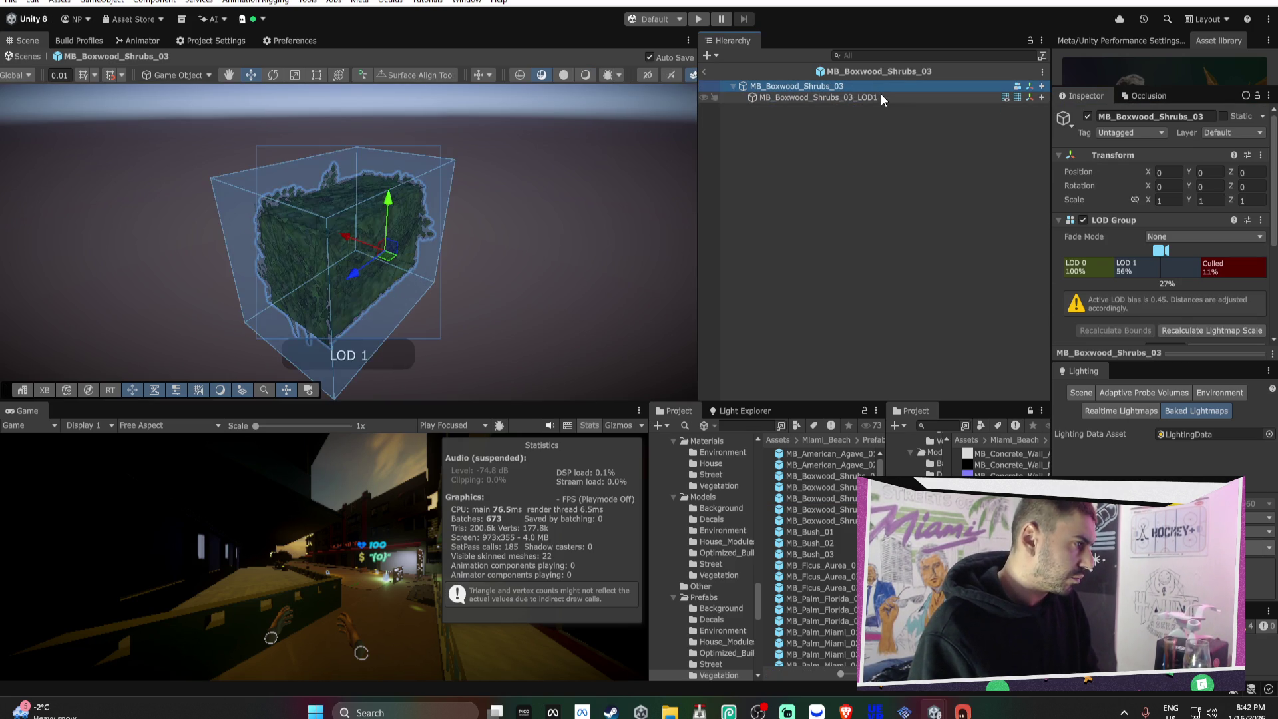
pyautogui.rightClick(1126, 269)
pyautogui.click(1139, 289)
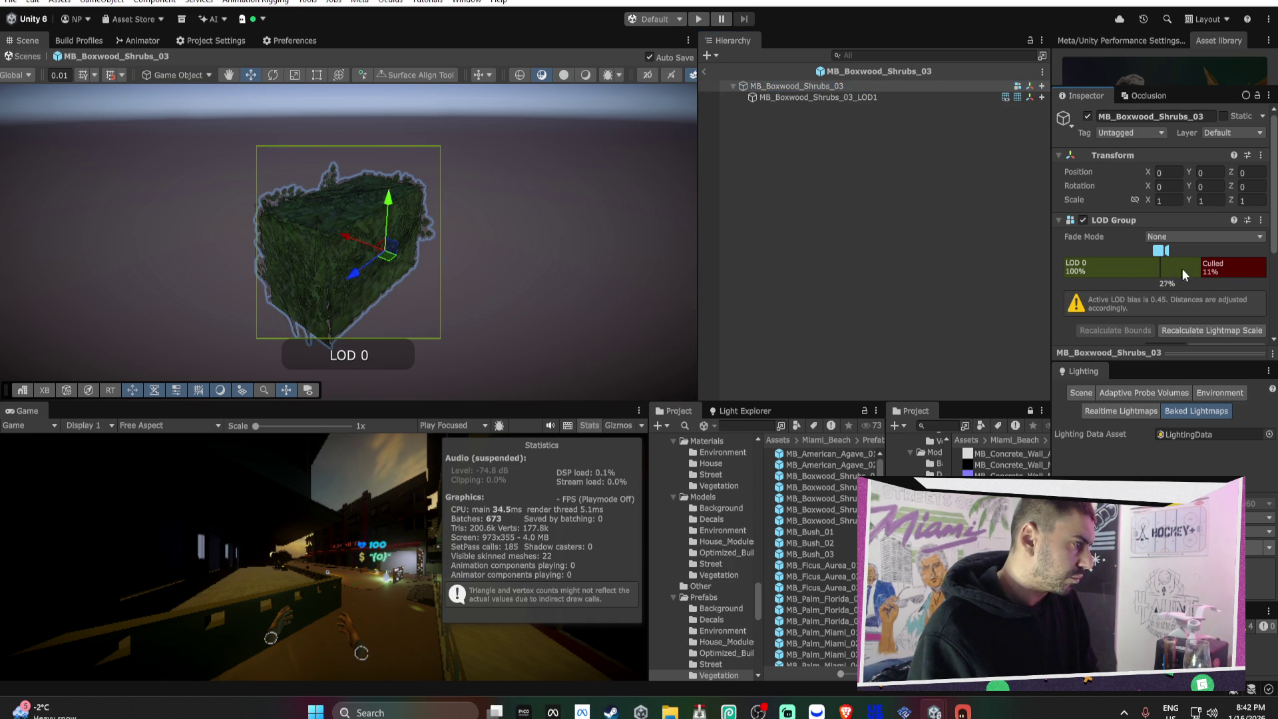
pyautogui.moveTo(1203, 271); pyautogui.dragTo(1221, 270)
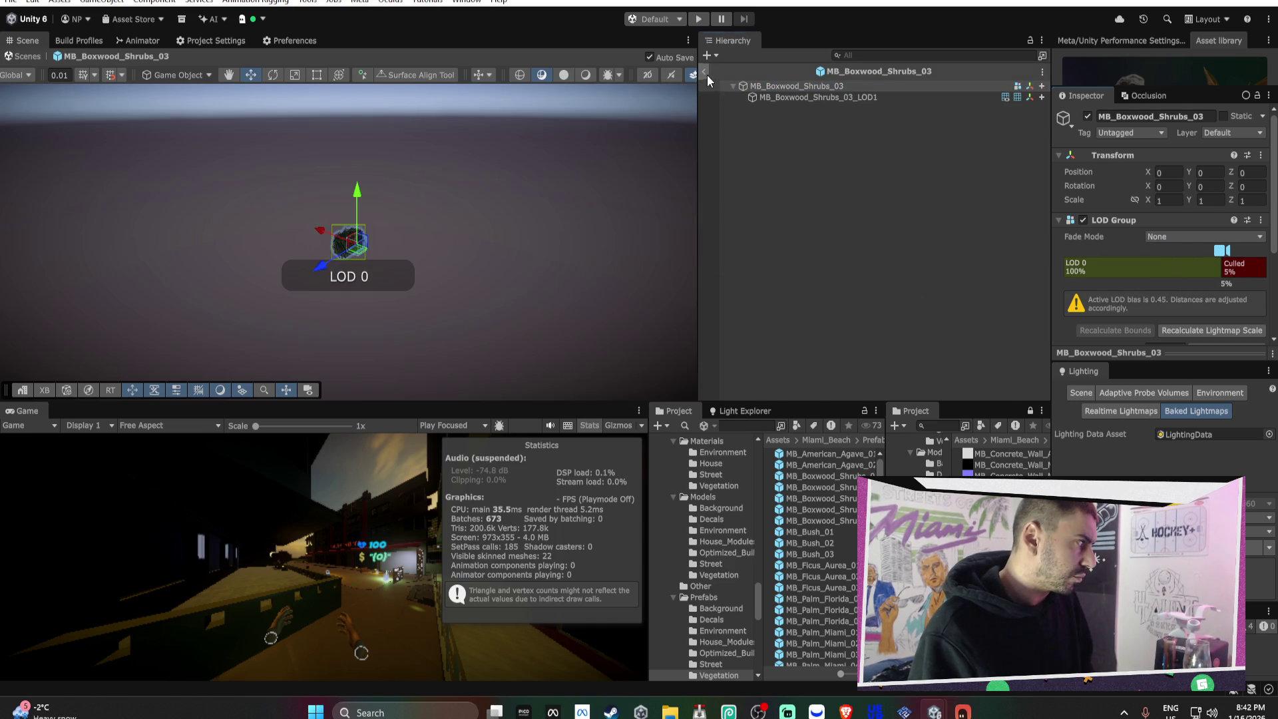
pyautogui.click(706, 74)
# - Open MB_Boxwood_Shrubs_02 and delete its Collider, LOD0 and LOD1 children
pyautogui.doubleClick(818, 487)
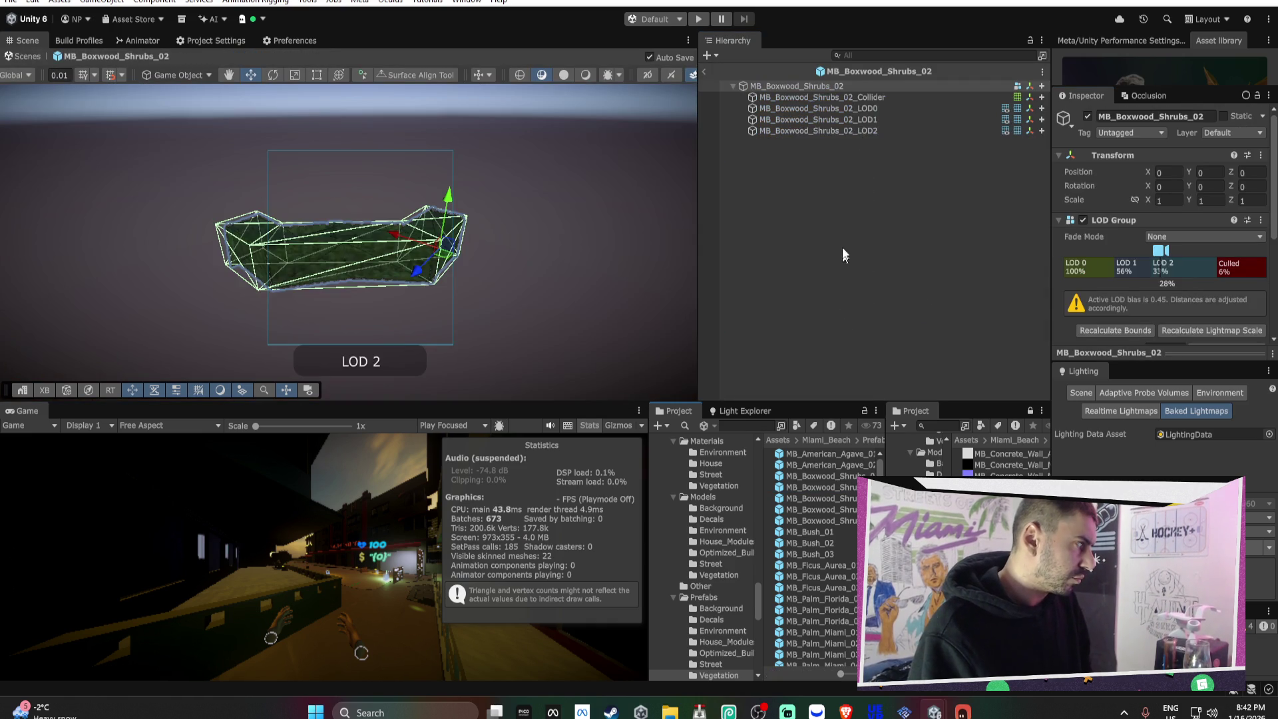
pyautogui.click(857, 98)
pyautogui.press('Delete')
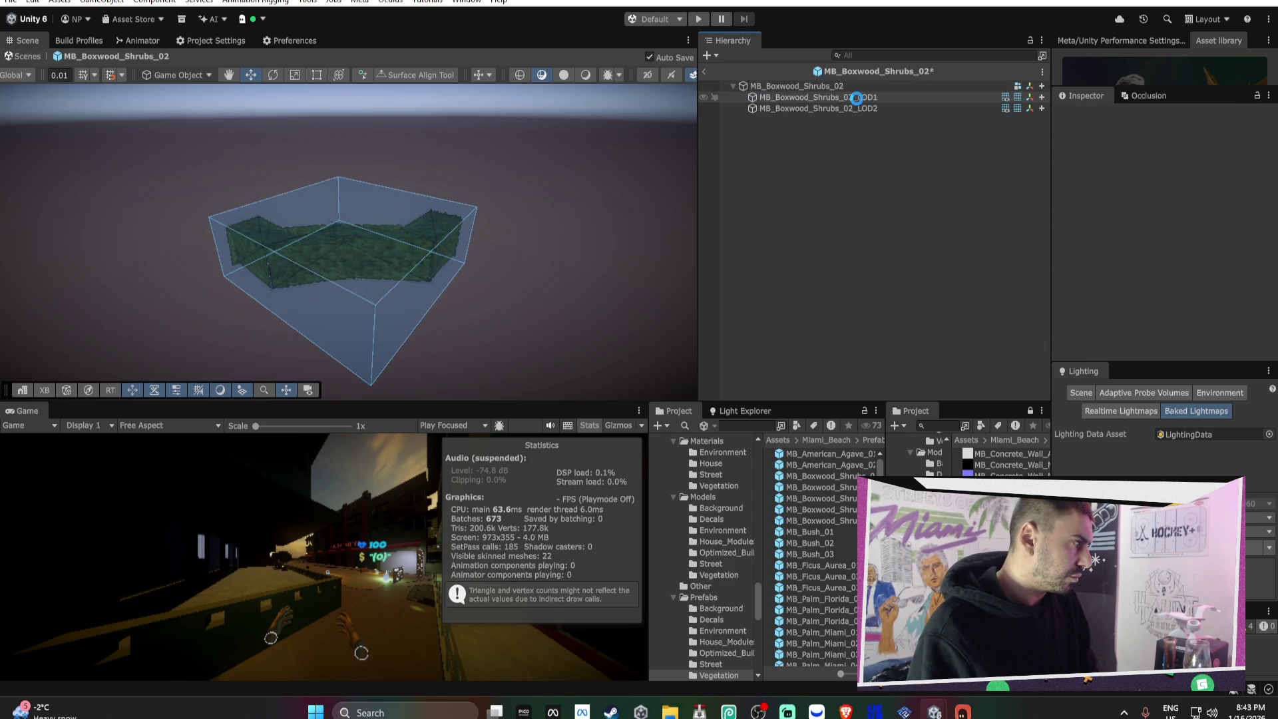
pyautogui.click(856, 98)
pyautogui.press('Delete')
pyautogui.click(857, 98)
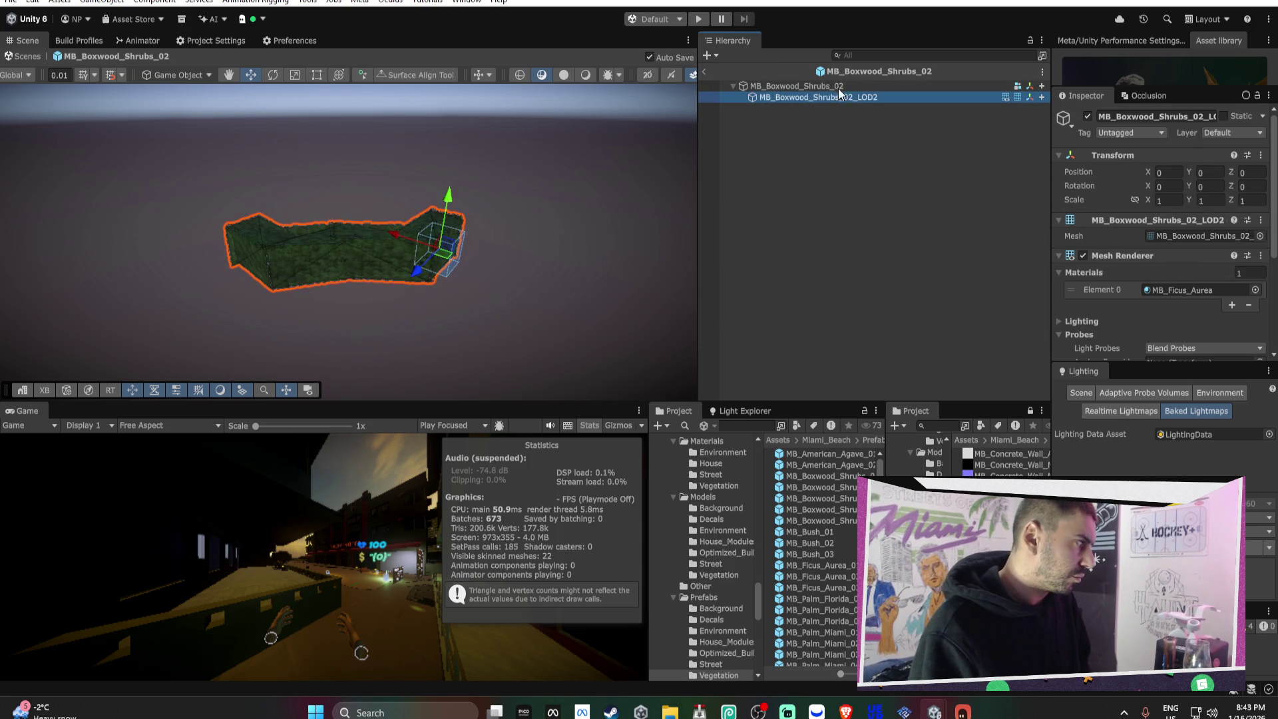
pyautogui.press('Delete')
# - Remove Shrubs_02's LOD 2 and LOD 1 levels and lower culling from 6% to 3%
pyautogui.rightClick(1129, 271)
pyautogui.click(1149, 293)
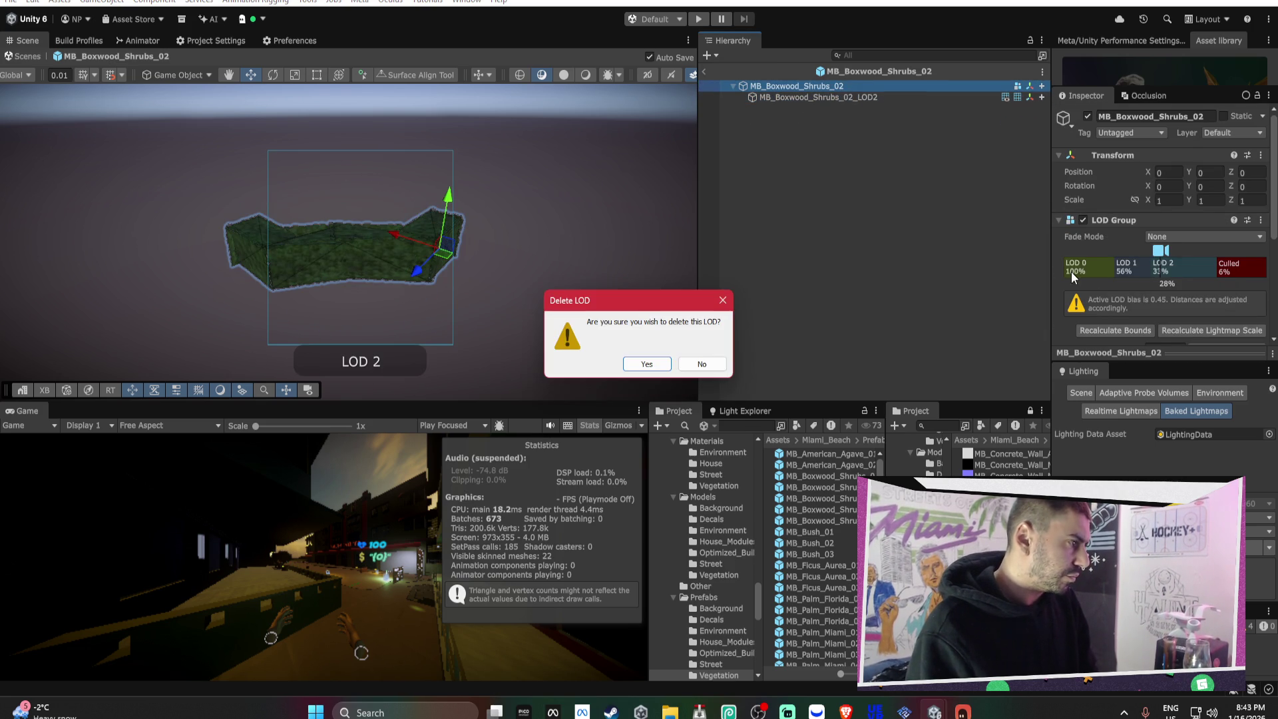
pyautogui.press('Return')
pyautogui.rightClick(1079, 269)
pyautogui.click(1111, 291)
pyautogui.moveTo(1211, 273); pyautogui.dragTo(1233, 272)
pyautogui.click(705, 71)
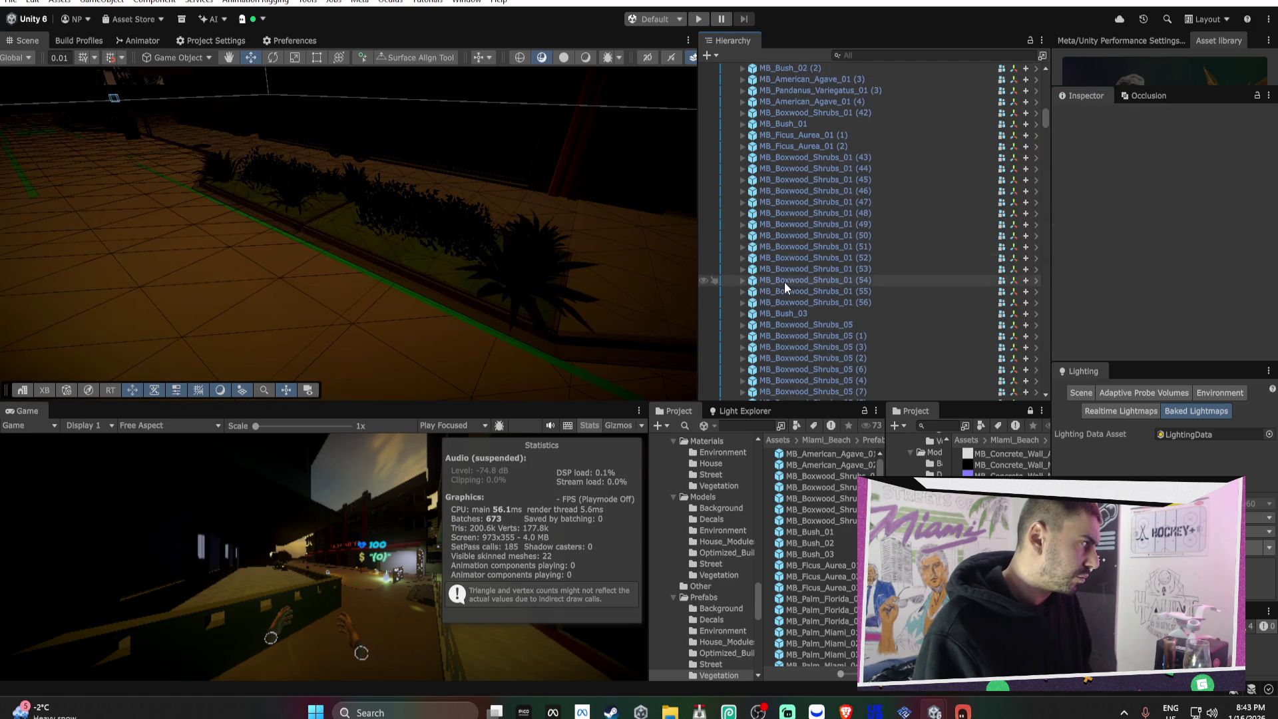
# - Select and frame MB_Boxwood_Shrubs_01 (43) in the scene view
pyautogui.click(838, 158)
pyautogui.doubleClick(837, 158)
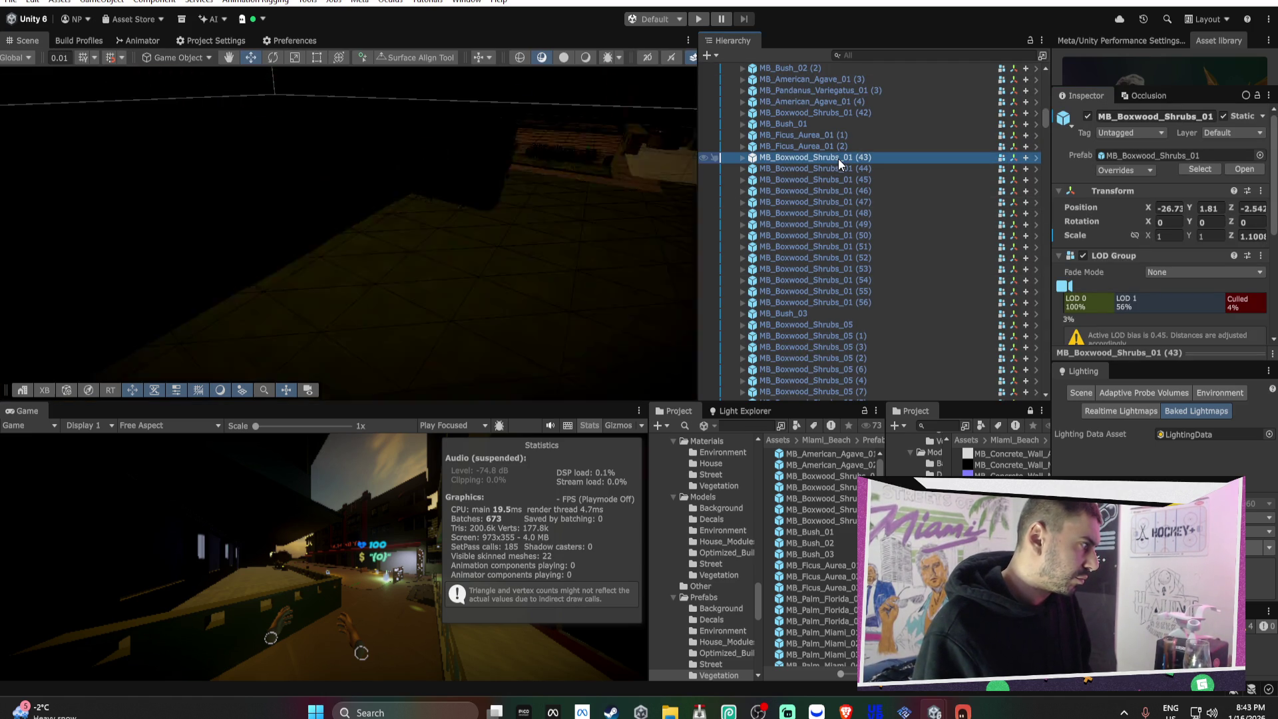
pyautogui.scroll(-3, 1148, 261)
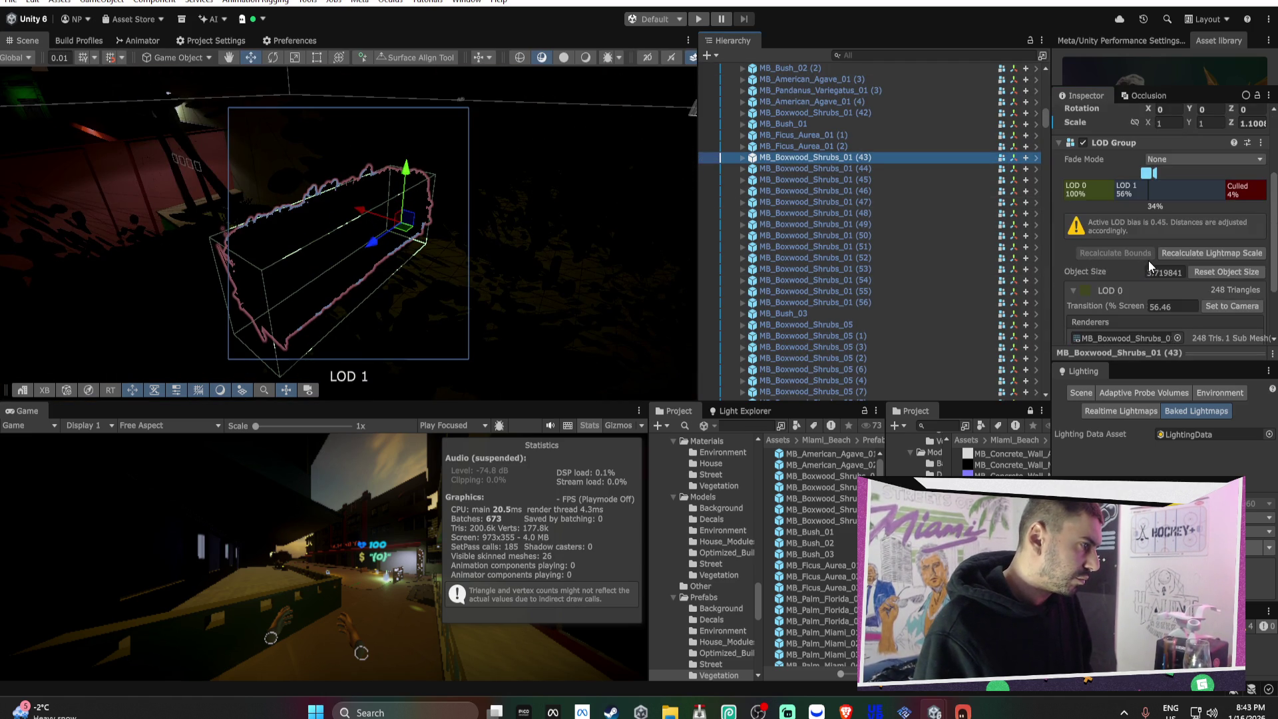
pyautogui.scroll(2, 1136, 265)
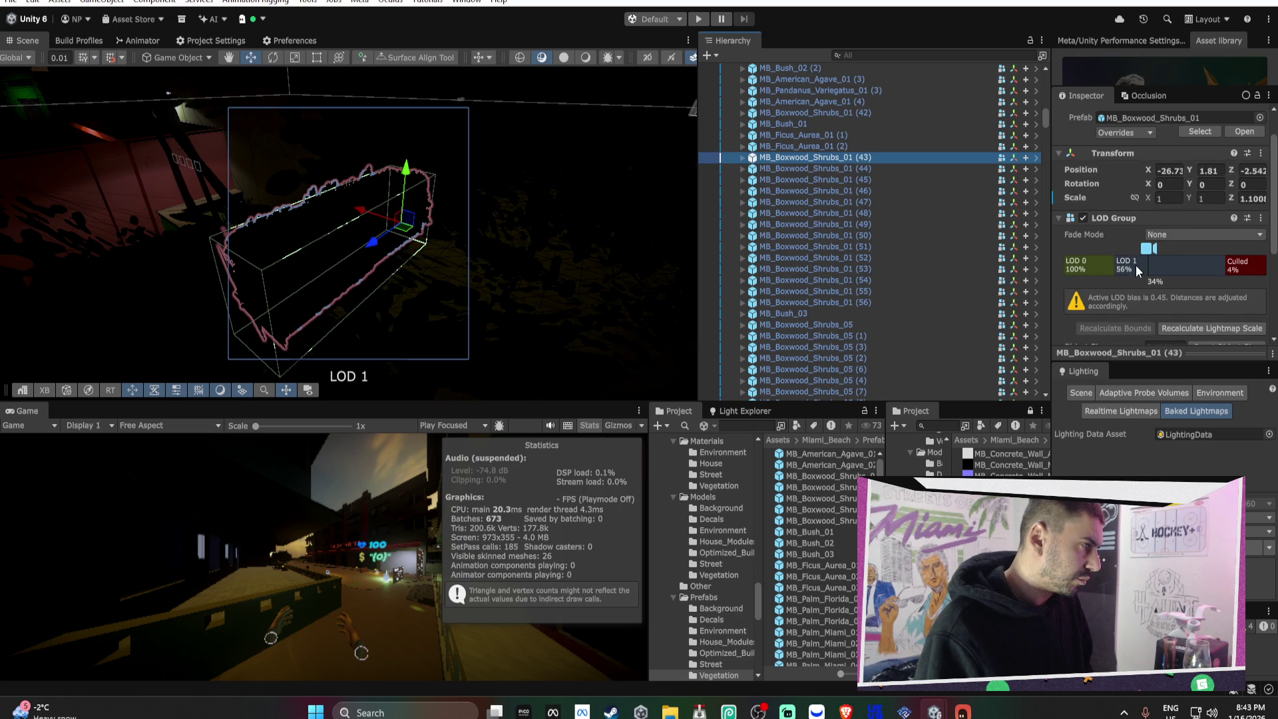
pyautogui.scroll(-3, 1120, 208)
# - Delete LOD 1 from the MB_Boxwood_Shrubs_01 prefab, leaving only LOD 0
pyautogui.doubleClick(819, 476)
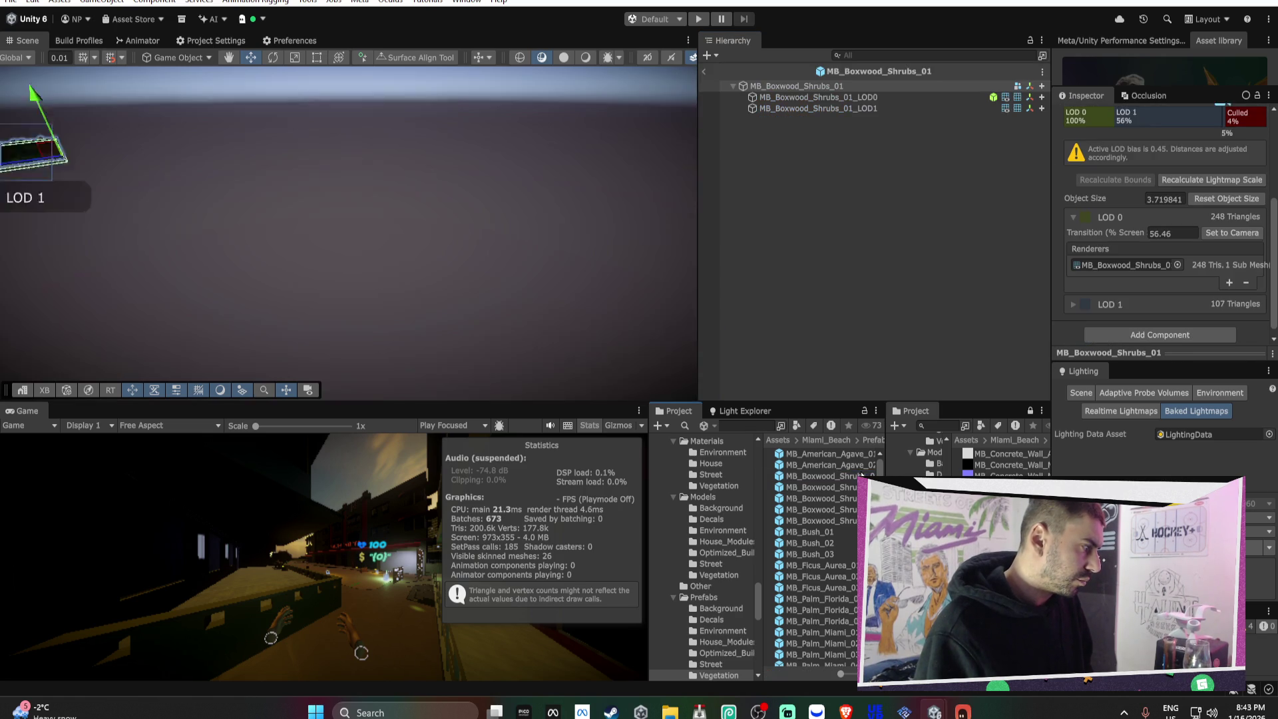
pyautogui.click(836, 92)
pyautogui.rightClick(1128, 265)
pyautogui.click(1175, 287)
pyautogui.press('Return')
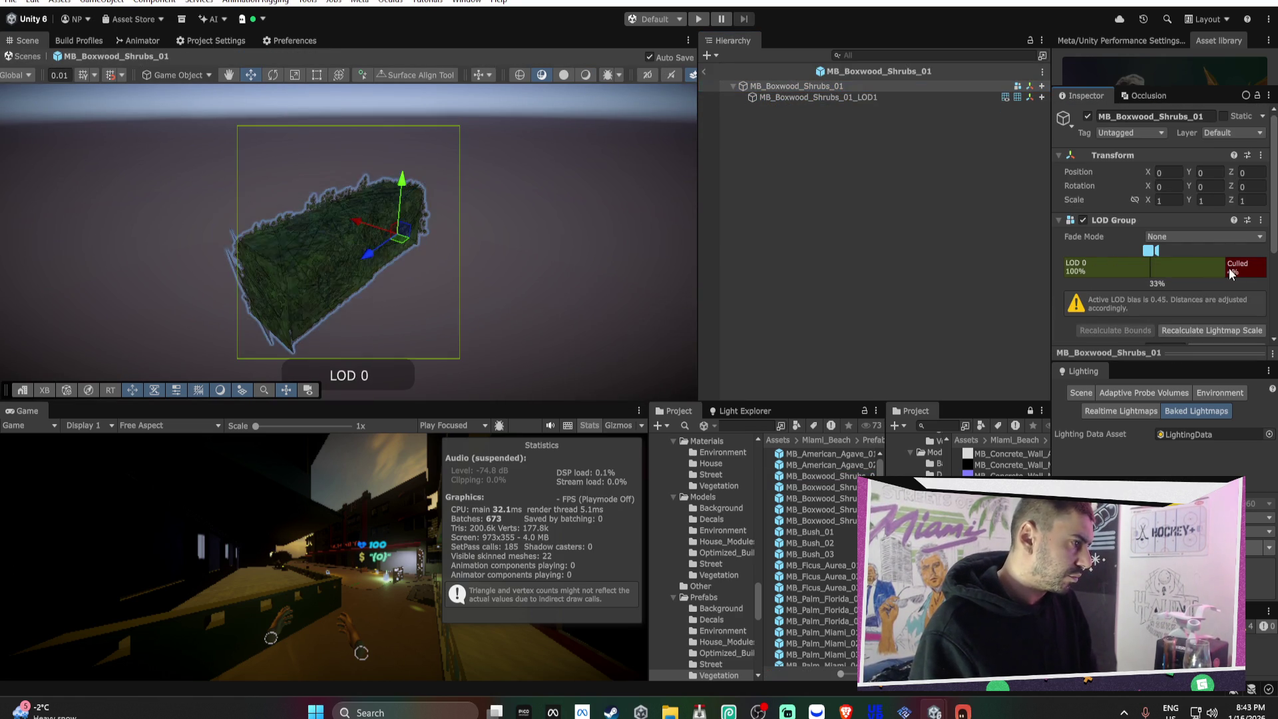
pyautogui.click(707, 72)
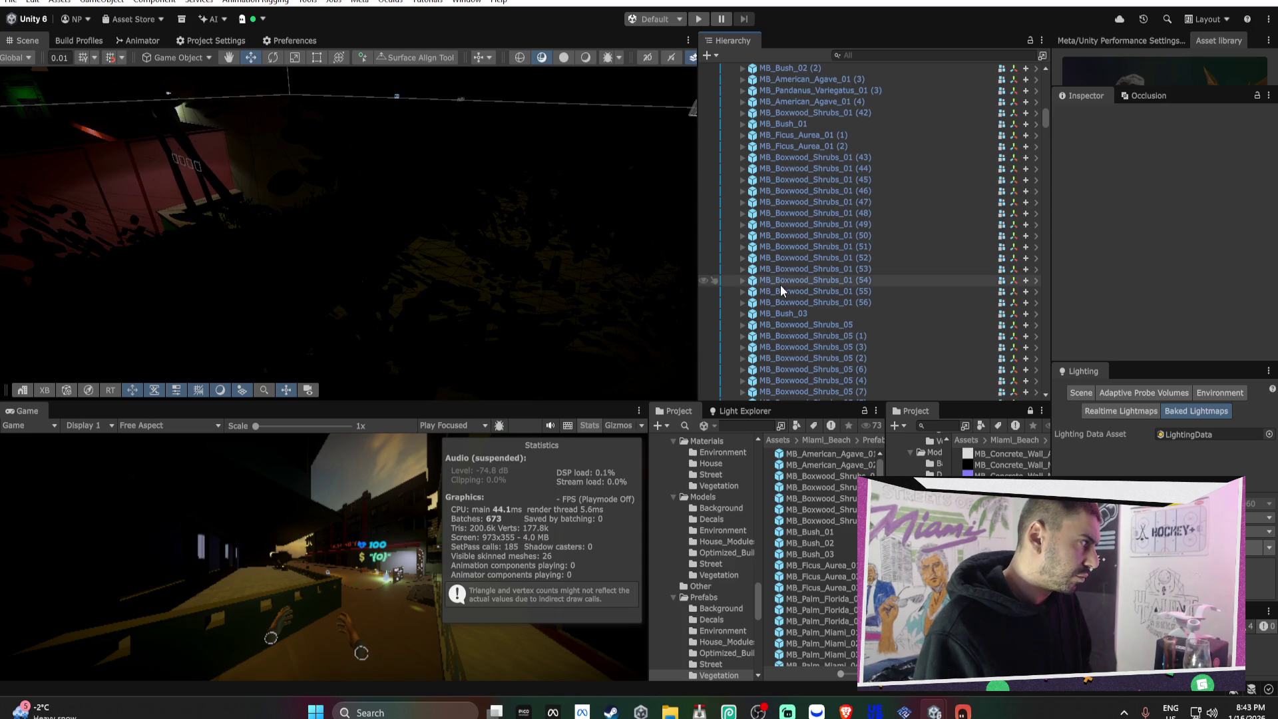
# - Bring the scene view down to the café umbrellas and select one
pyautogui.moveTo(593, 229)
pyautogui.mouseDown()
pyautogui.moveTo(502, 155)
pyautogui.moveTo(692, 307)
pyautogui.mouseUp()
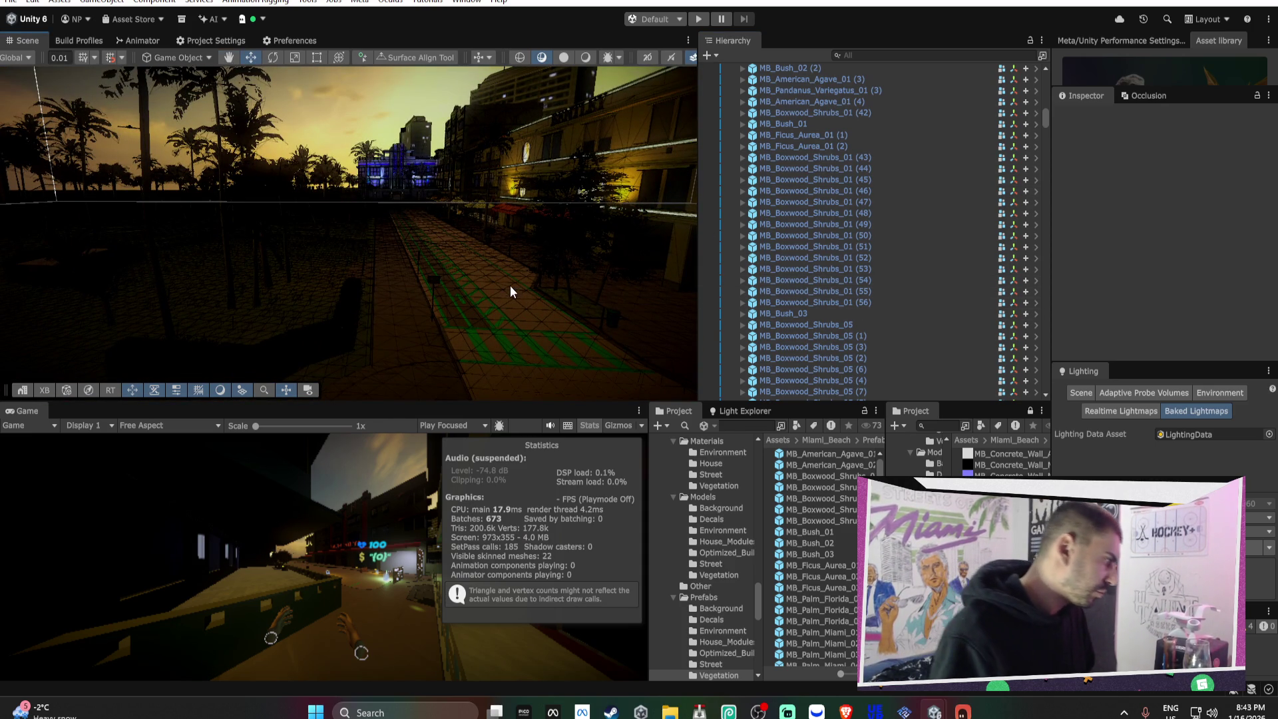
pyautogui.moveTo(493, 277); pyautogui.dragTo(492, 271)
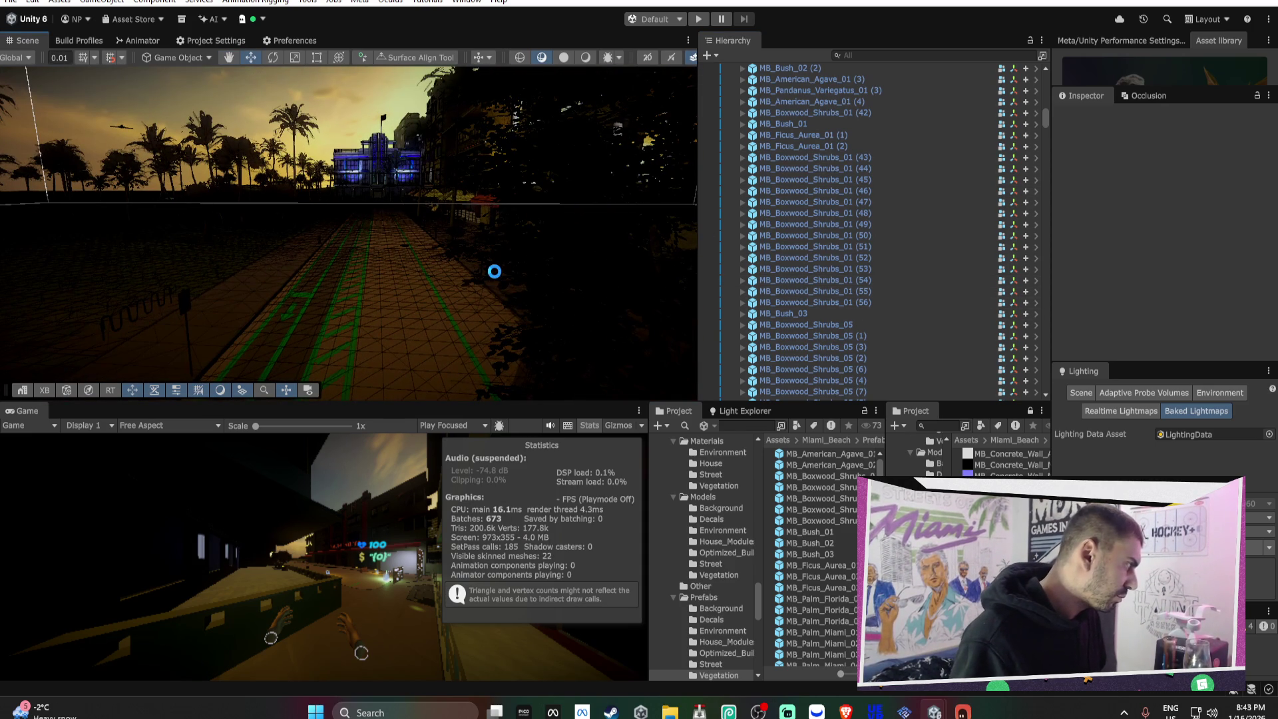
pyautogui.moveTo(347, 262); pyautogui.dragTo(444, 277)
pyautogui.click(444, 277)
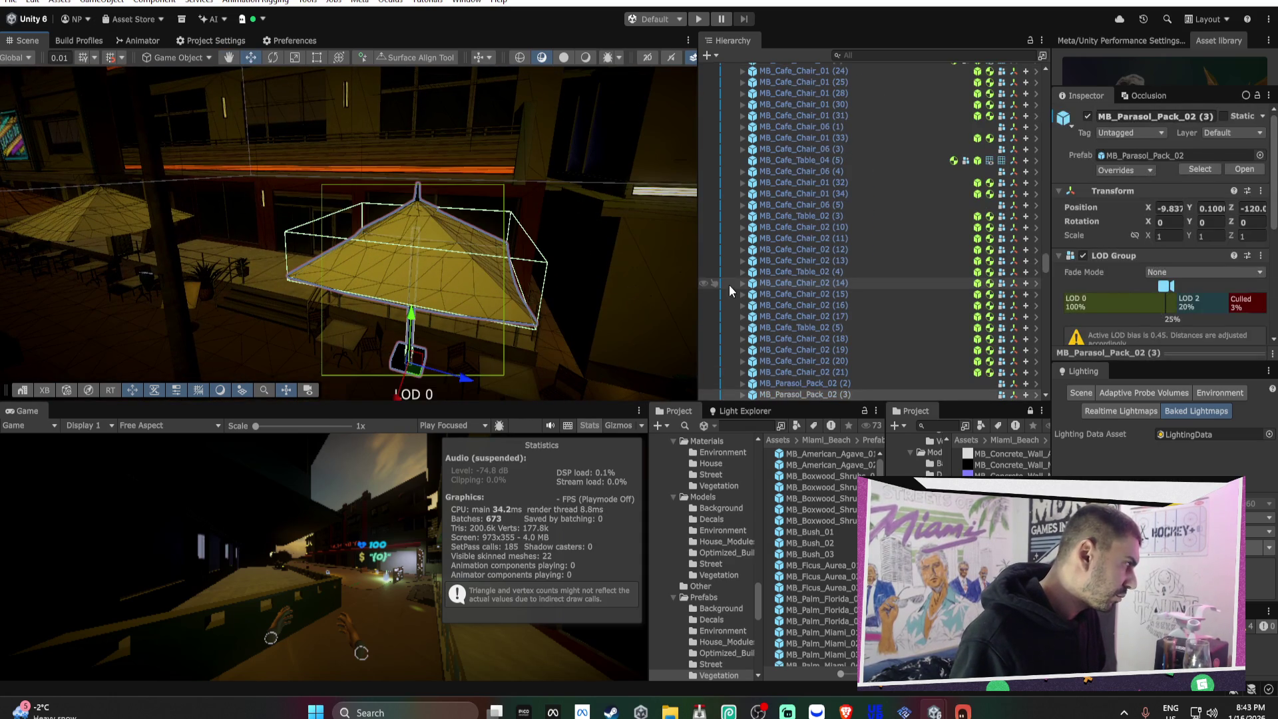
# - Locate the umbrella's prefab in the Project and select MB_Parasol_Pack_03
pyautogui.scroll(-5, 1132, 272)
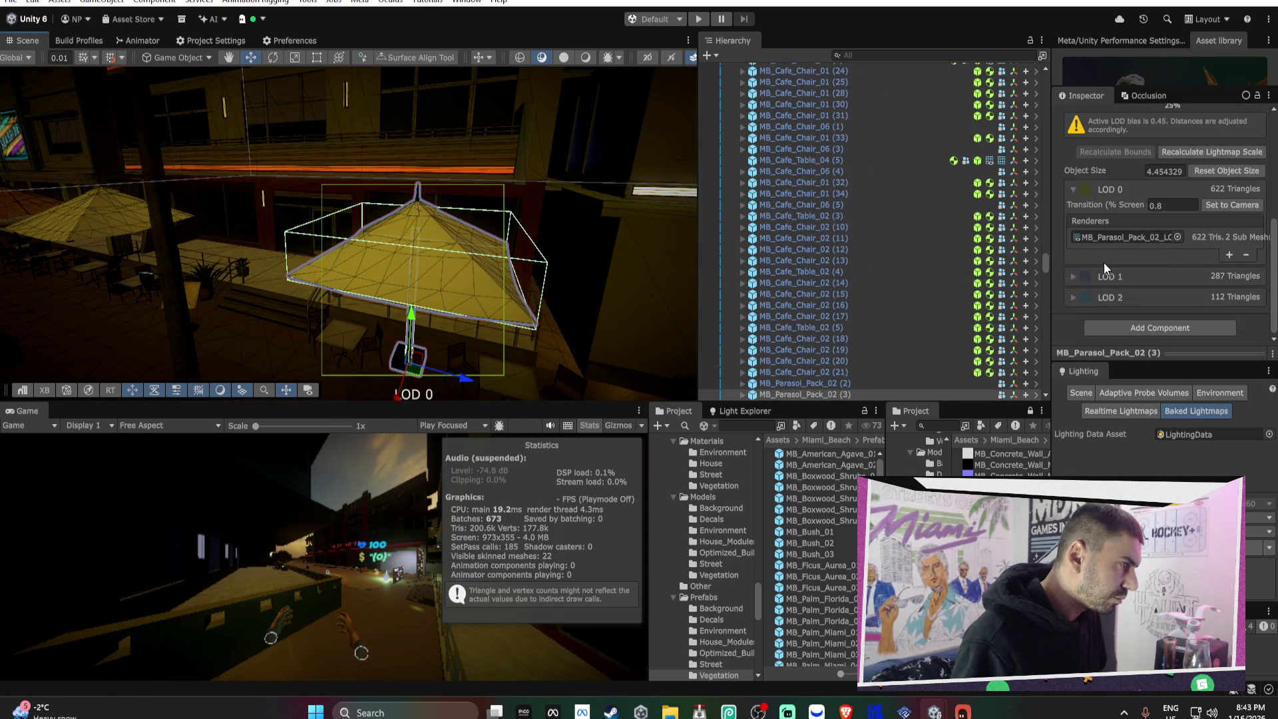
pyautogui.scroll(2, 1128, 230)
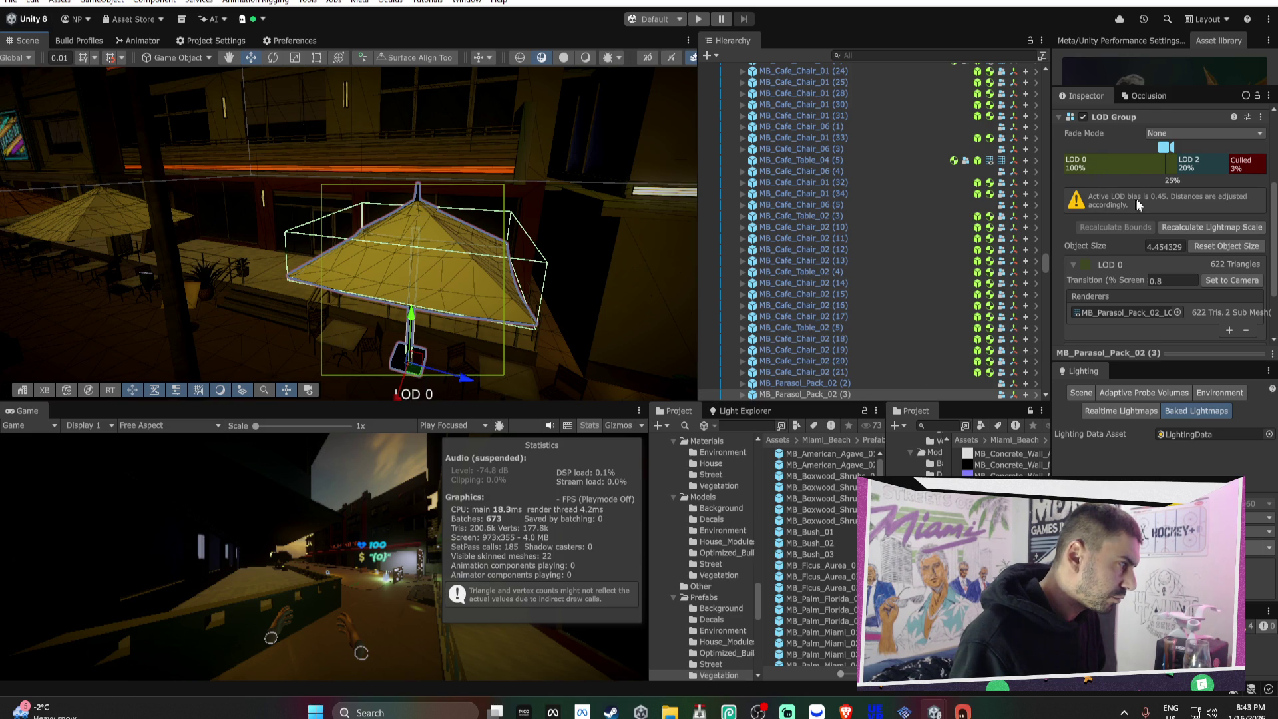
pyautogui.scroll(4, 1132, 193)
pyautogui.click(1152, 153)
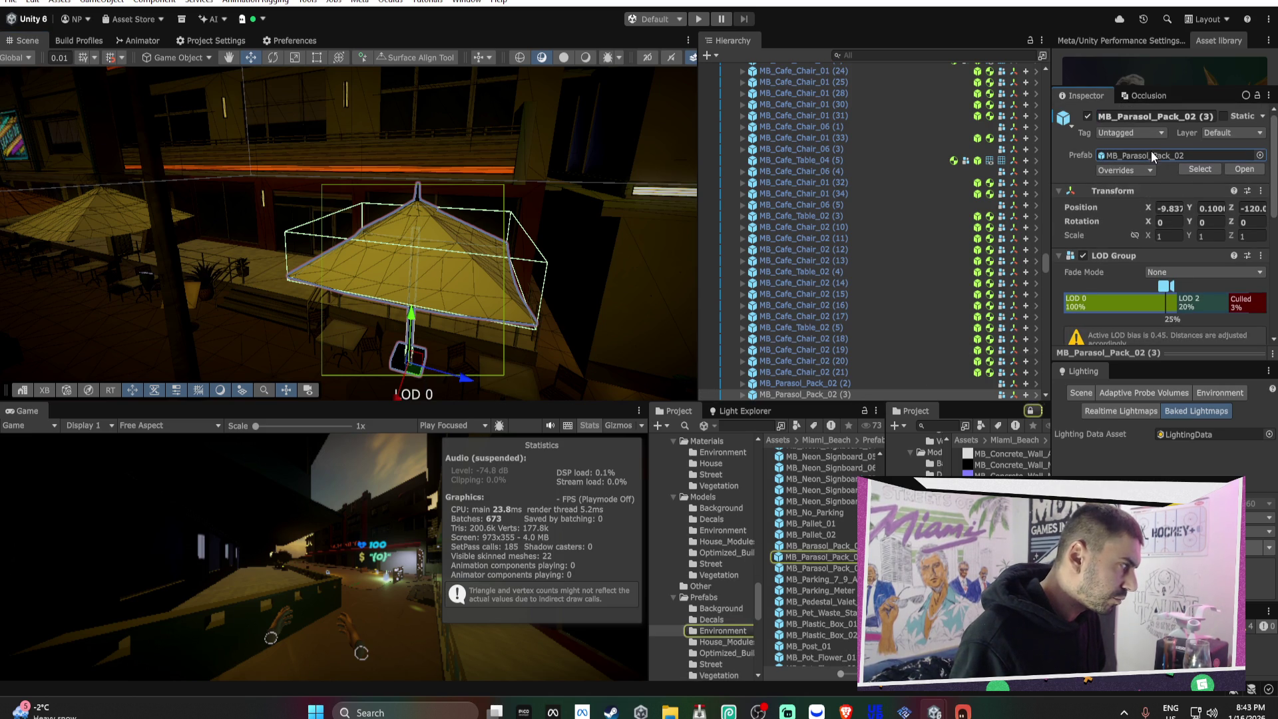
pyautogui.doubleClick(826, 568)
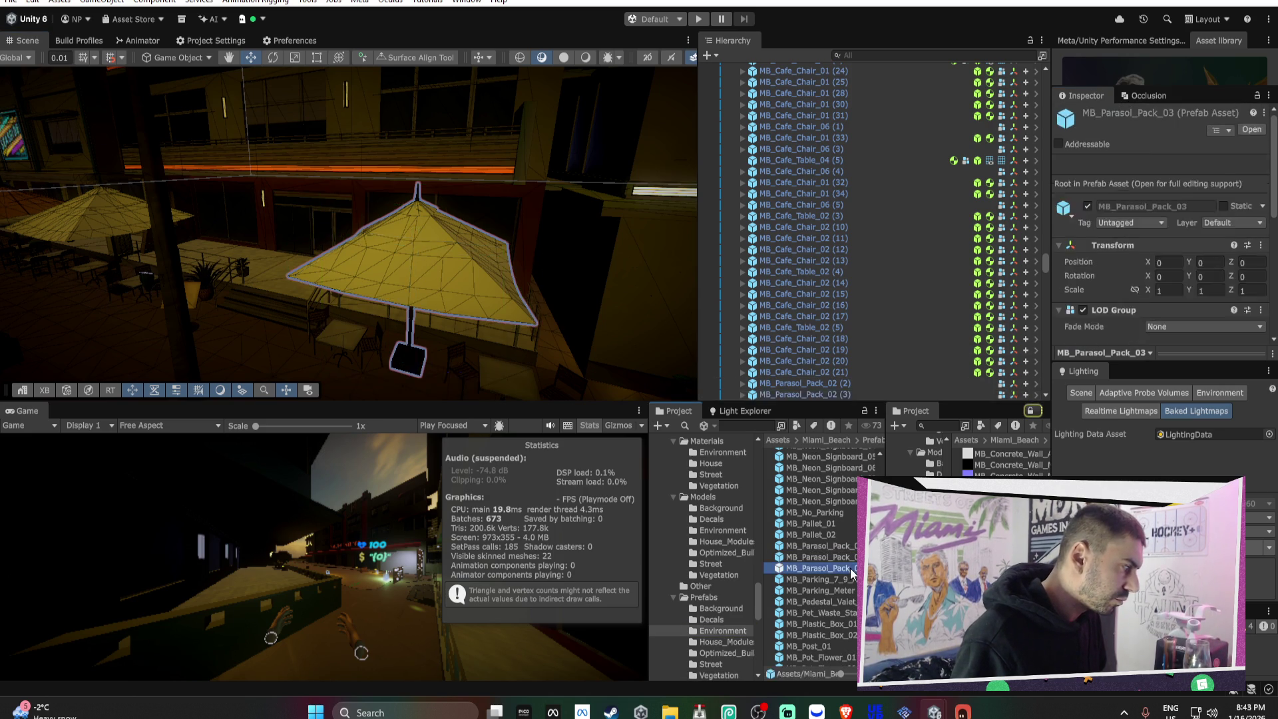
# - Delete the LOD0 and LOD1 child meshes from MB_Parasol_Pack_03
pyautogui.click(862, 98)
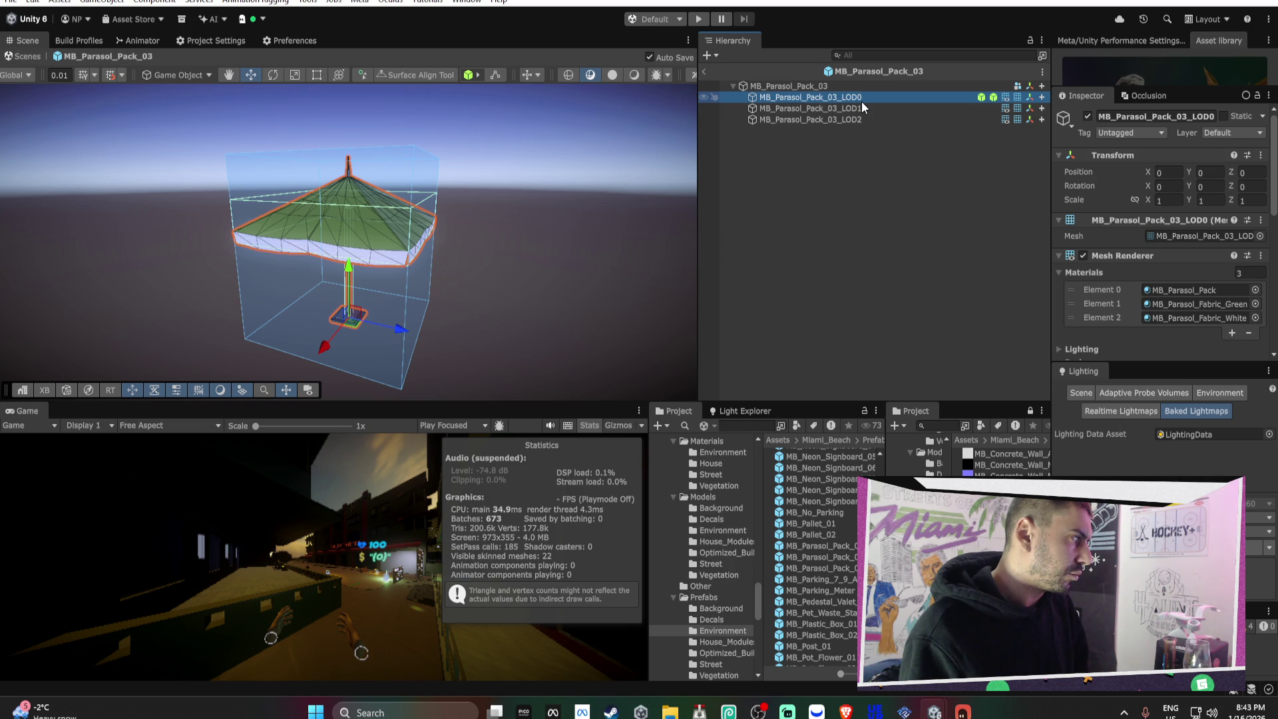
pyautogui.press('Delete')
pyautogui.click(861, 102)
pyautogui.press('Delete')
# - Remove the extra LOD 1 level, set Fade Mode to Cross Fade, and return to the scene
pyautogui.click(841, 87)
pyautogui.rightClick(1084, 277)
pyautogui.click(1105, 293)
pyautogui.rightClick(1119, 267)
pyautogui.click(1124, 290)
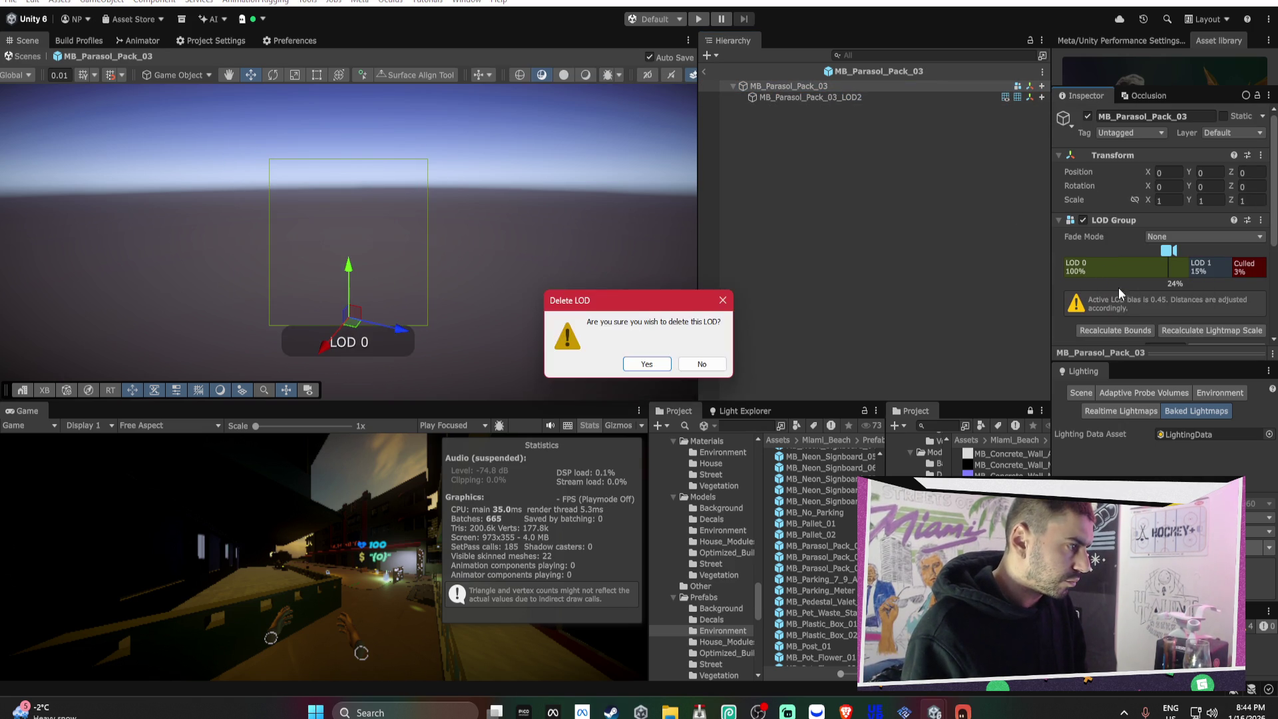
pyautogui.press('Return')
pyautogui.click(1199, 237)
pyautogui.click(1170, 265)
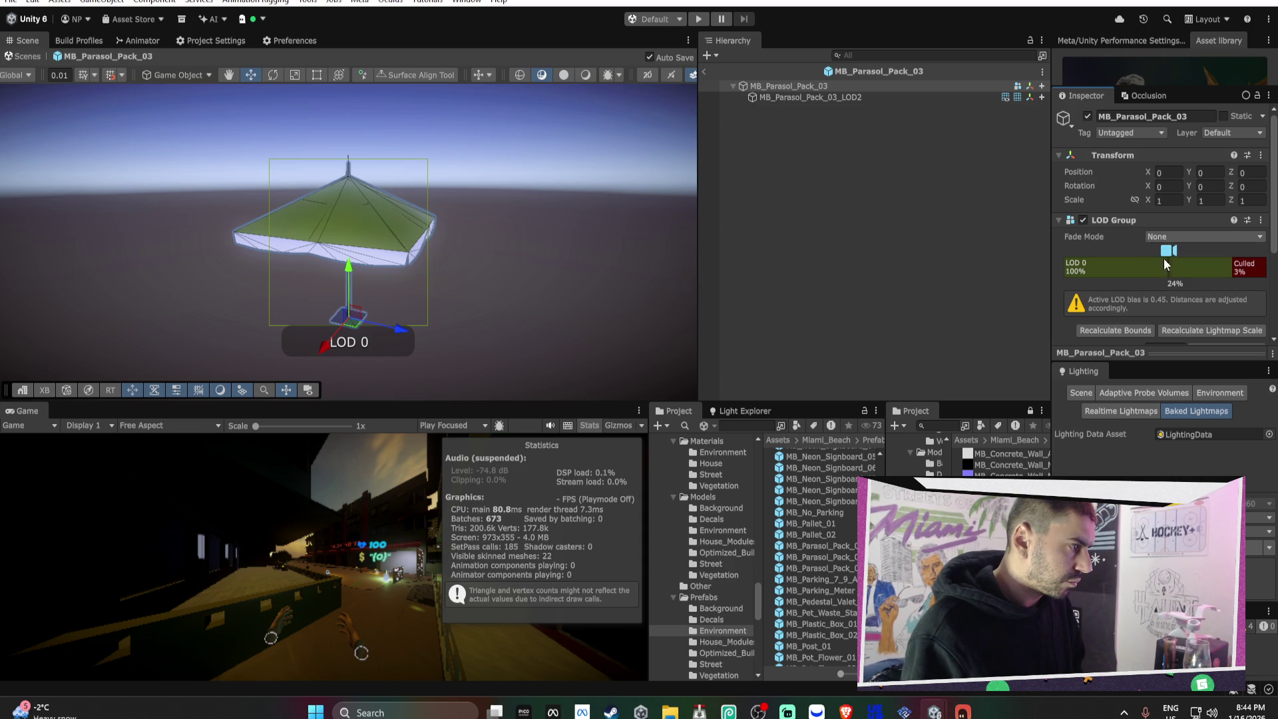
pyautogui.click(707, 70)
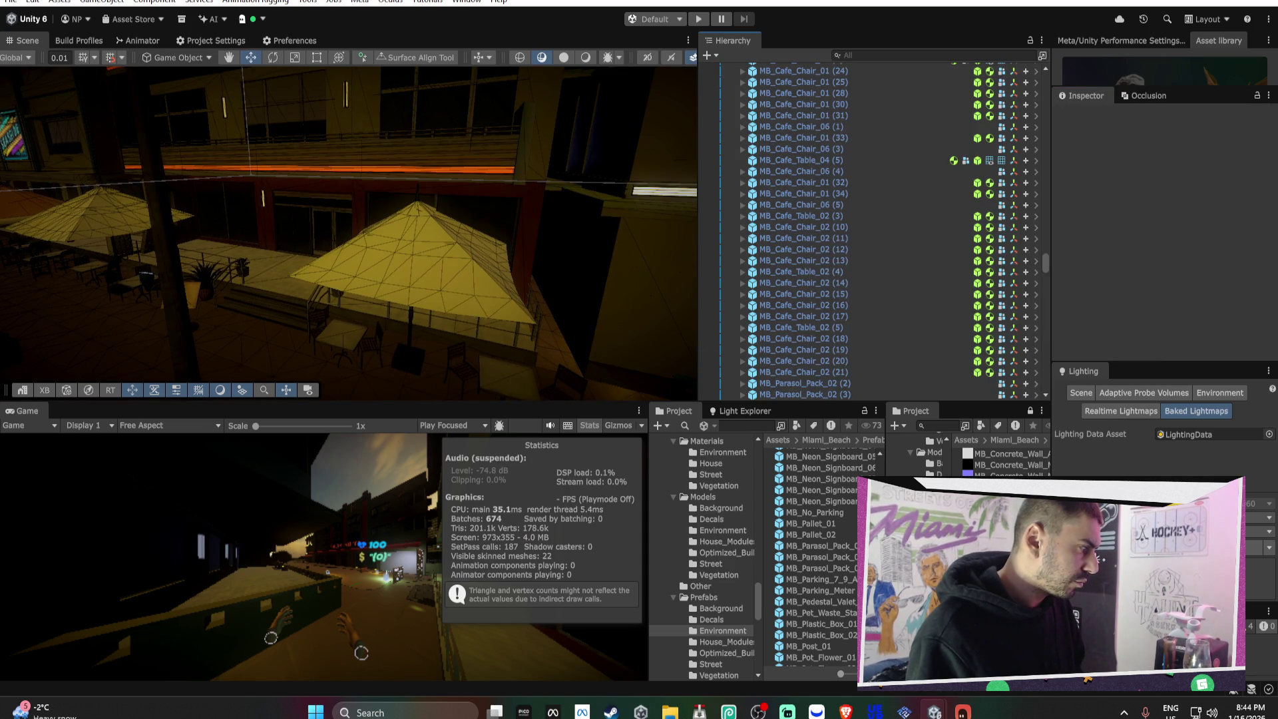
pyautogui.doubleClick(848, 557)
# - Delete the LOD0 and LOD1 child meshes from MB_Parasol_Pack_02
pyautogui.click(853, 98)
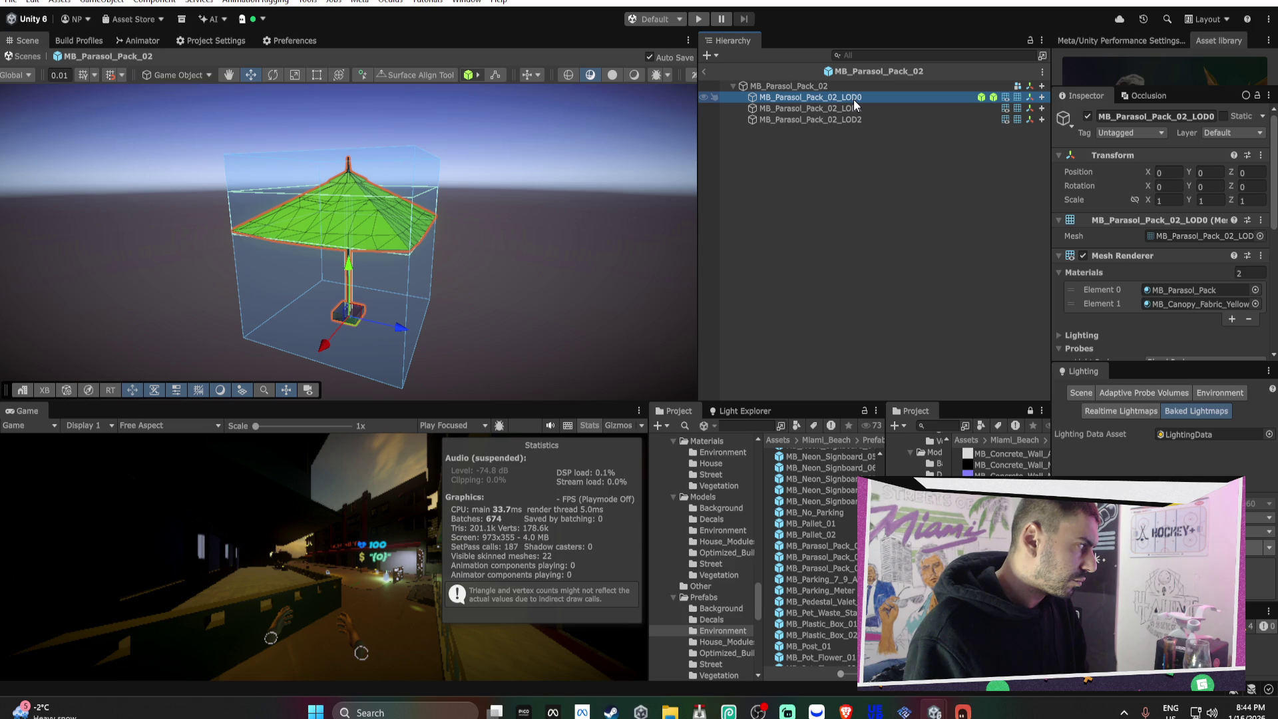
pyautogui.press('Delete')
pyautogui.click(852, 98)
pyautogui.press('Delete')
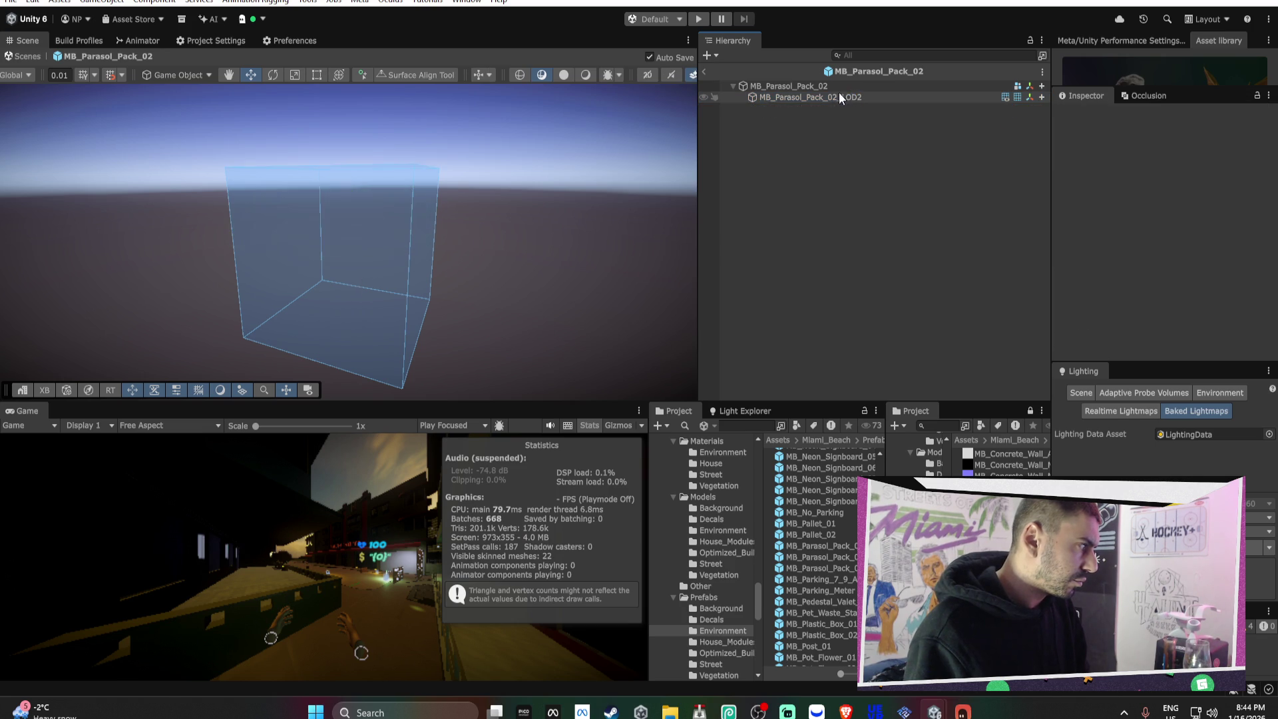
# - Remove MB_Parasol_Pack_02's two extra LOD levels and set its Fade Mode to animated Cross Fade
pyautogui.click(832, 86)
pyautogui.rightClick(1140, 265)
pyautogui.click(1165, 290)
pyautogui.rightClick(1154, 268)
pyautogui.click(1168, 291)
pyautogui.click(1231, 251)
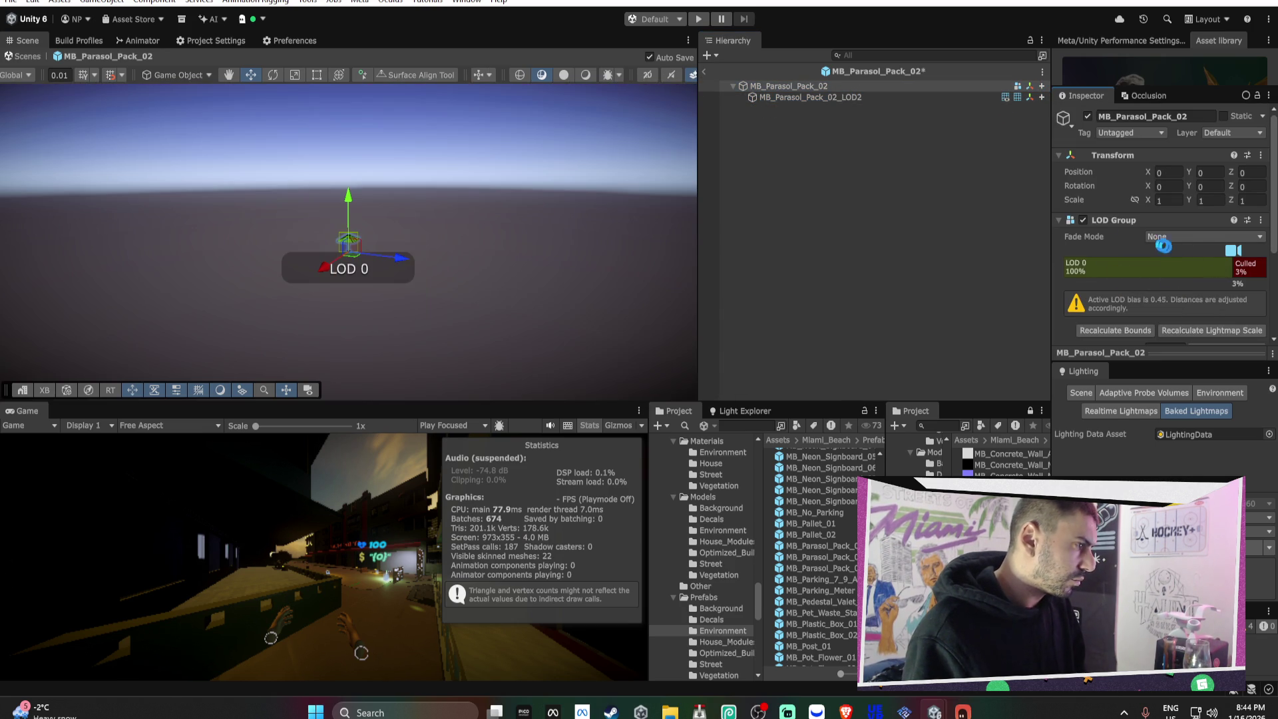
pyautogui.click(1176, 237)
pyautogui.click(1172, 259)
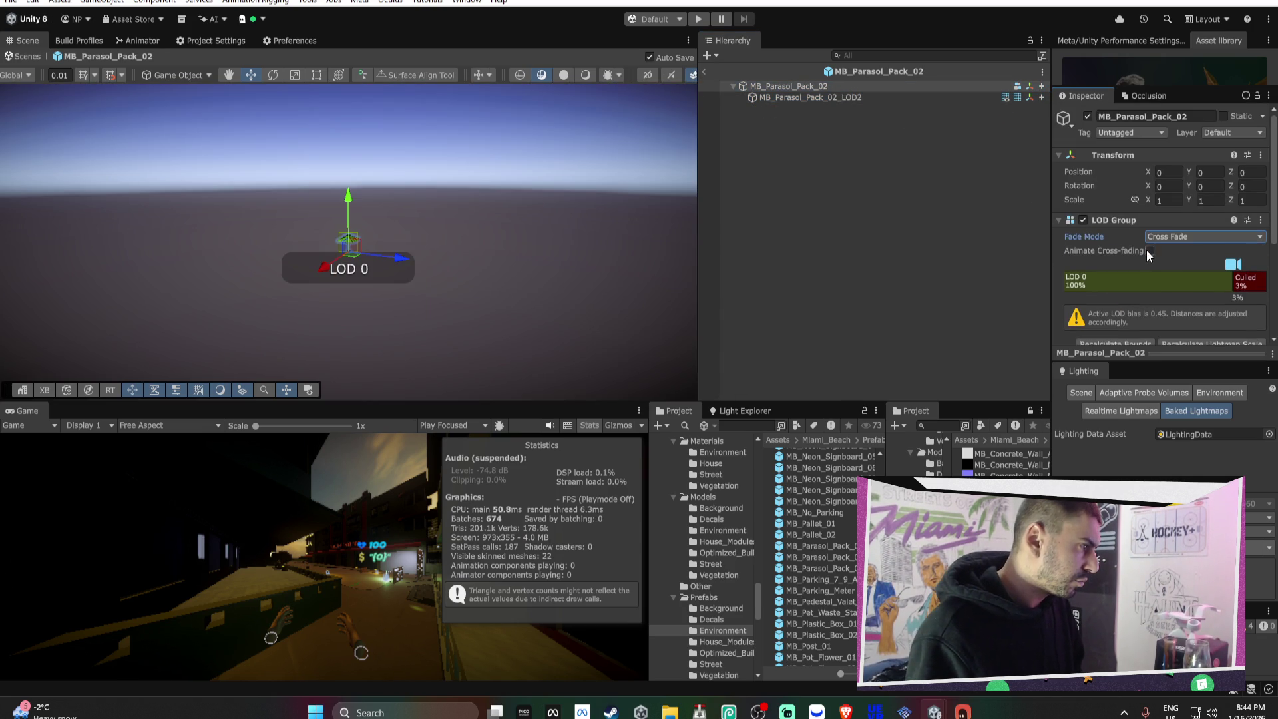
pyautogui.click(709, 71)
# - In MB_Parasol_Pack_01, delete the collider, LOD0 and LOD1 children and save the prefab
pyautogui.doubleClick(820, 546)
pyautogui.click(827, 96)
pyautogui.press('Delete')
pyautogui.click(827, 96)
pyautogui.press('Delete')
pyautogui.click(826, 96)
pyautogui.press('Delete')
pyautogui.hotkey('ctrl', 's')
# - Remove MB_Parasol_Pack_01's two extra LOD levels, set Cross Fade, and return to the scene
pyautogui.click(823, 86)
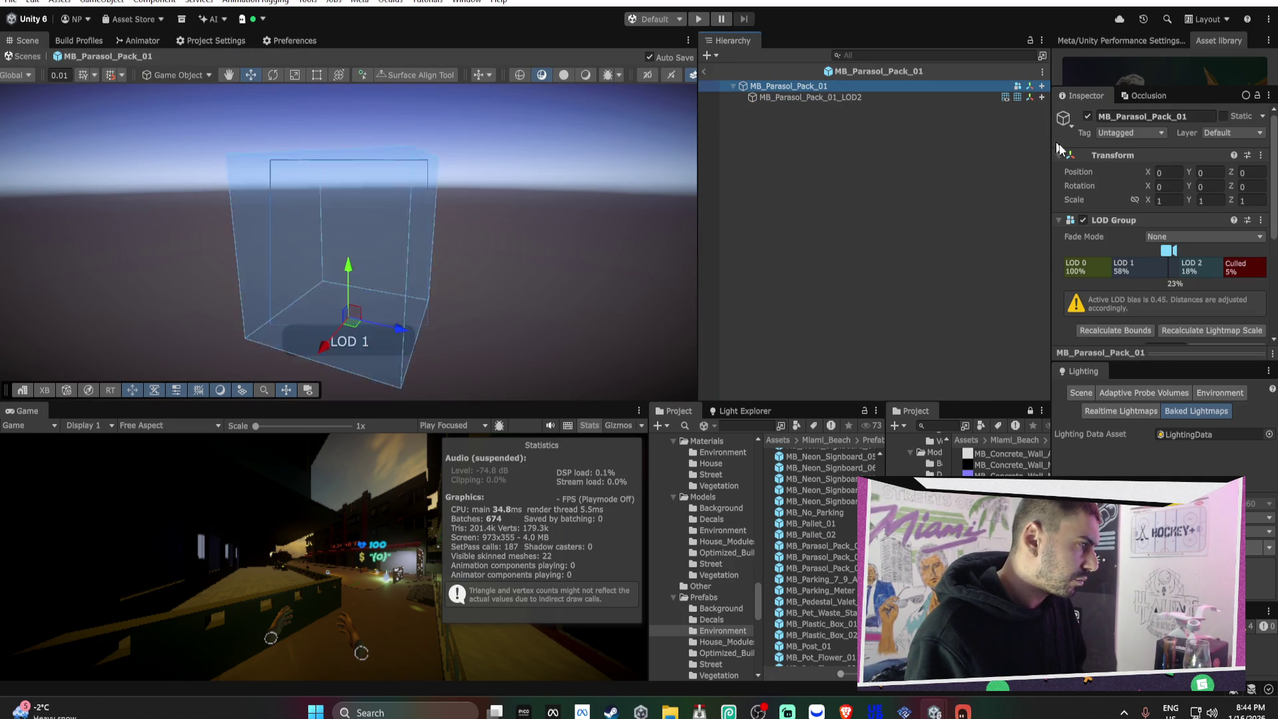
pyautogui.rightClick(1131, 269)
pyautogui.click(1142, 301)
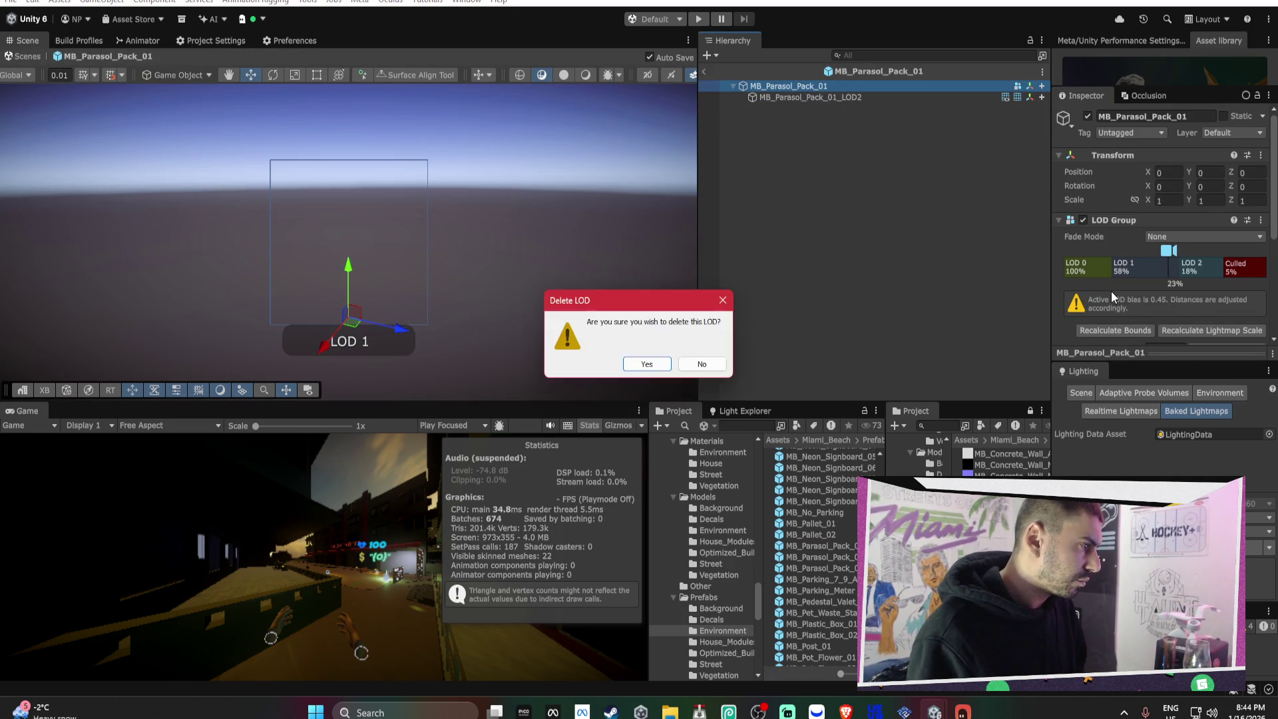
pyautogui.rightClick(1106, 276)
pyautogui.click(1143, 300)
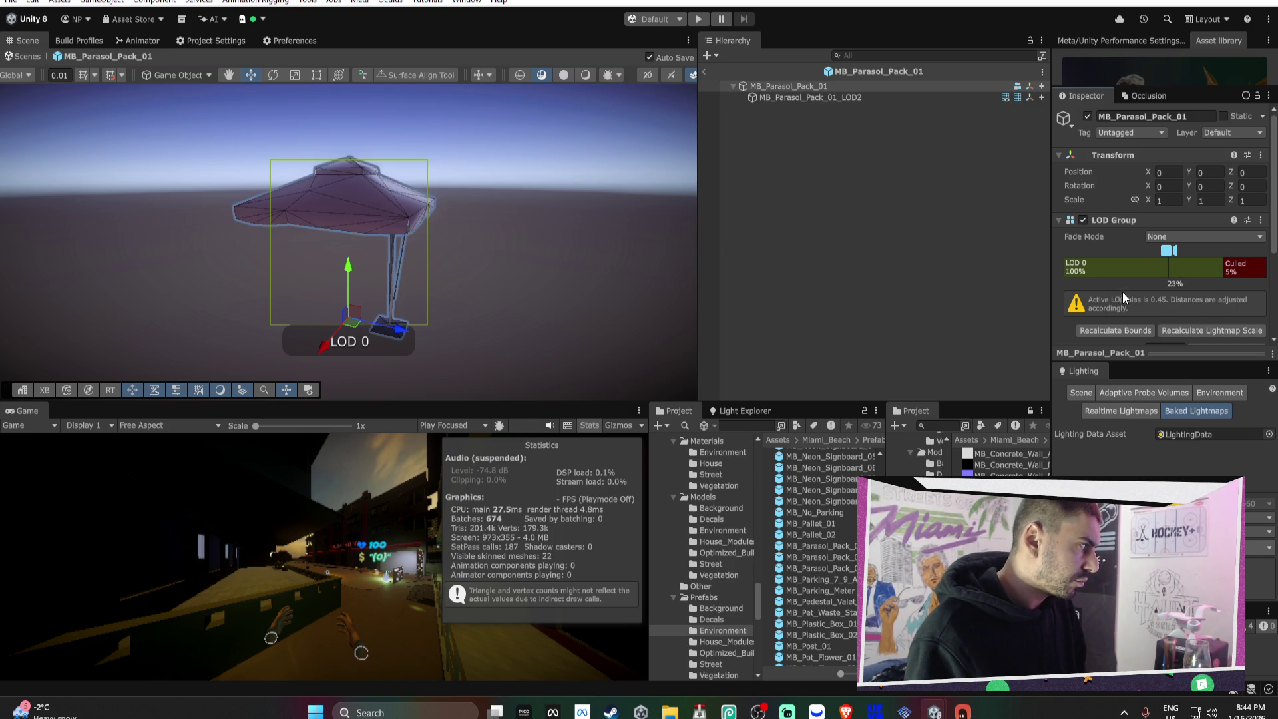
pyautogui.scroll(5, 573, 256)
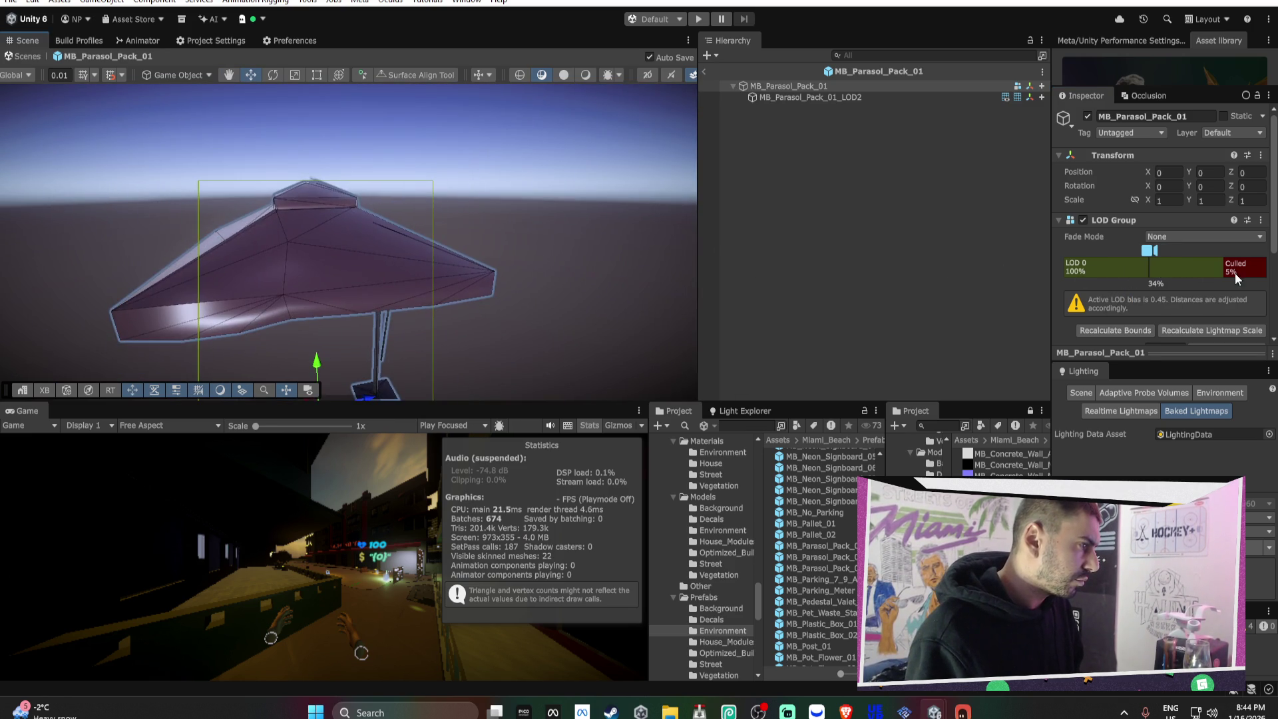
pyautogui.click(1189, 237)
pyautogui.click(1191, 267)
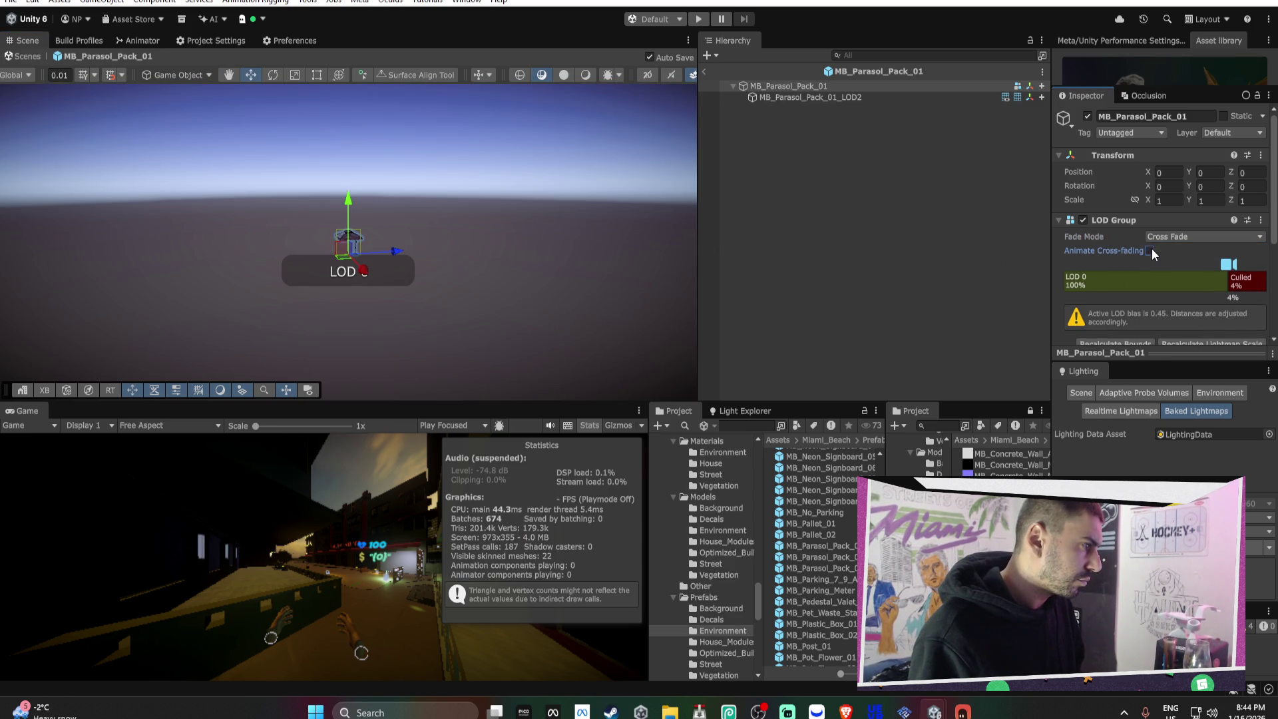
pyautogui.click(706, 73)
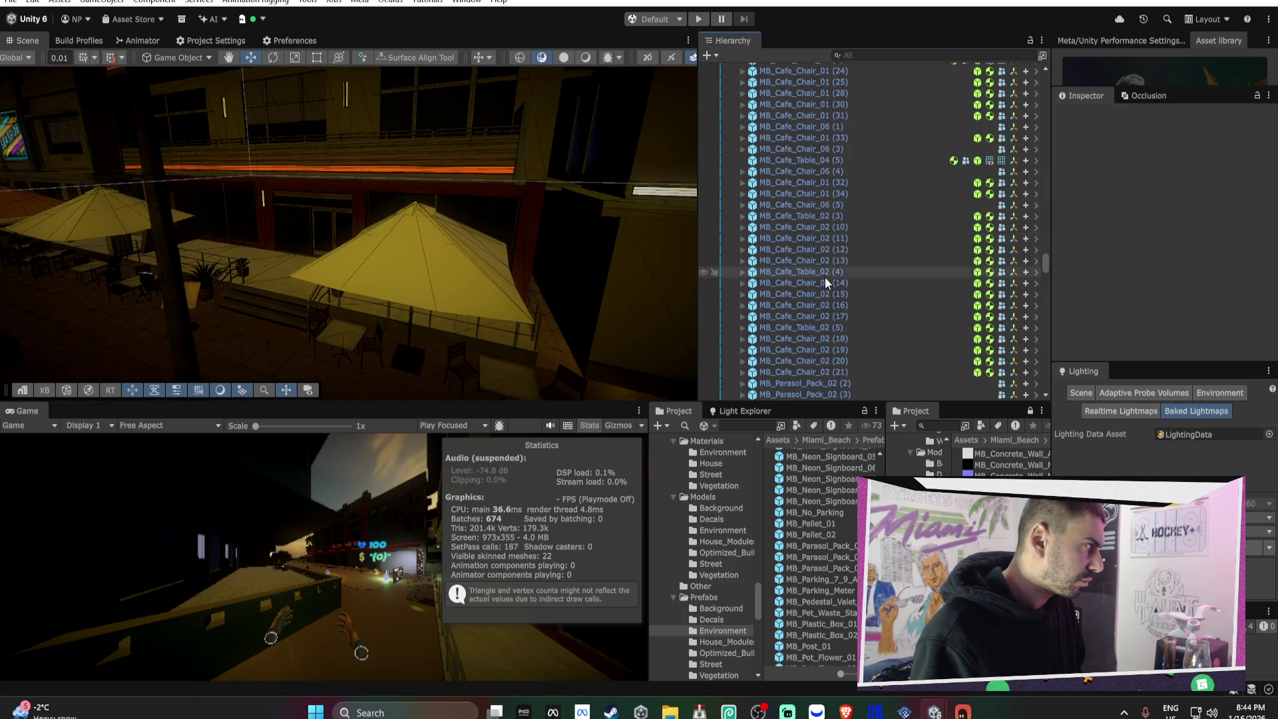
# - Inspect the courtyard's occlusion culling boxes, then hide the scene's wireframe overlay
pyautogui.moveTo(813, 228)
pyautogui.mouseDown()
pyautogui.moveTo(864, 242)
pyautogui.moveTo(848, 289)
pyautogui.moveTo(496, 288)
pyautogui.mouseUp()
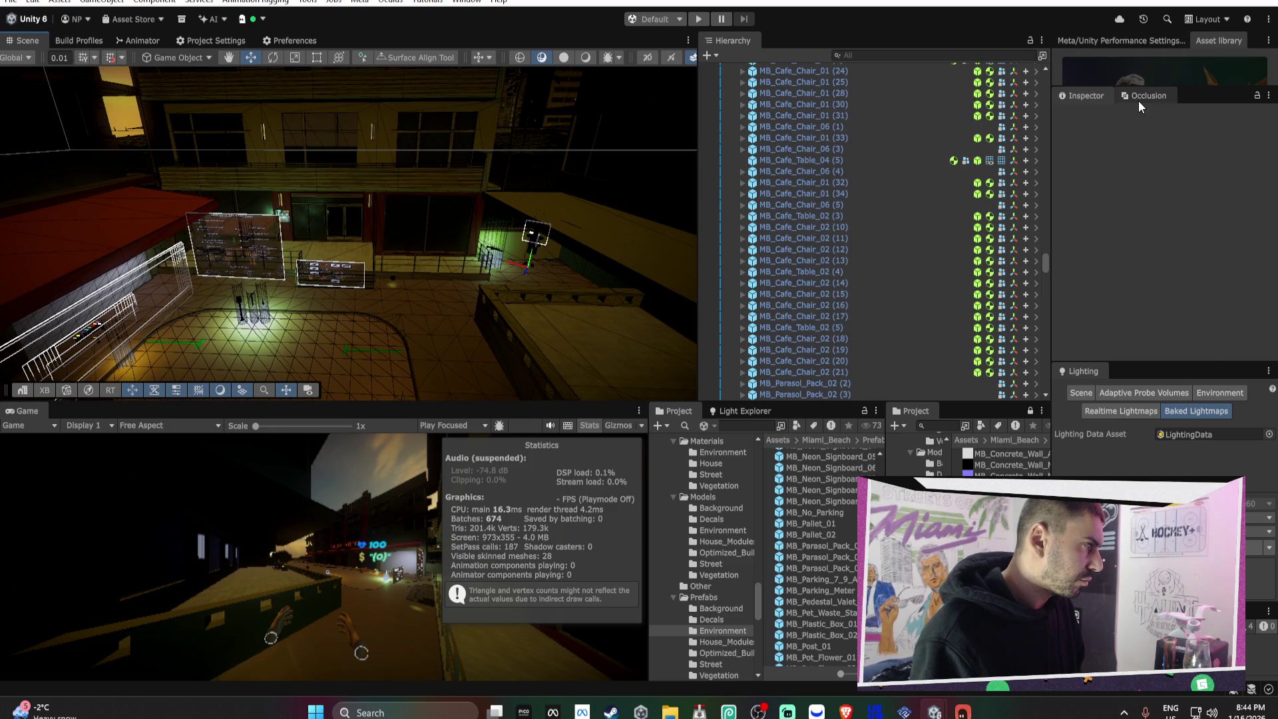
pyautogui.click(1139, 101)
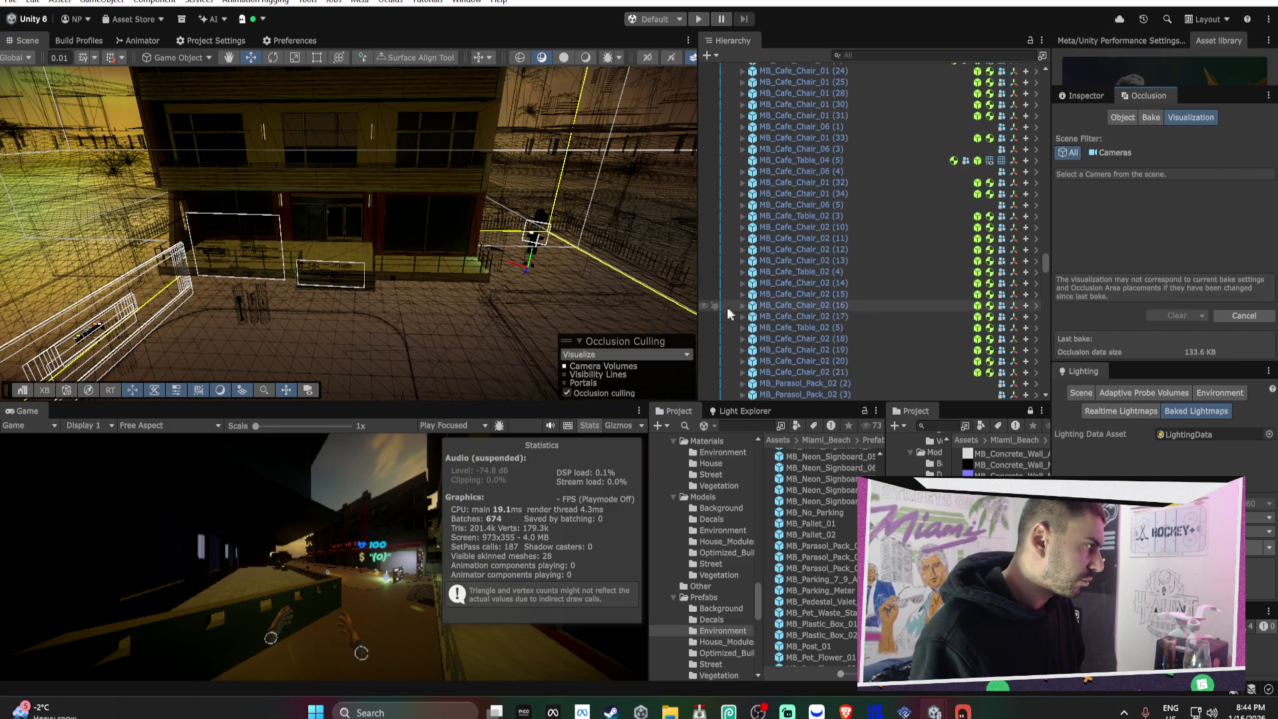
pyautogui.moveTo(440, 265)
pyautogui.mouseDown()
pyautogui.moveTo(113, 217)
pyautogui.moveTo(109, 277)
pyautogui.moveTo(445, 360)
pyautogui.moveTo(358, 309)
pyautogui.mouseUp()
pyautogui.moveTo(476, 236)
pyautogui.mouseDown()
pyautogui.moveTo(605, 280)
pyautogui.moveTo(689, 143)
pyautogui.mouseUp()
pyautogui.click(585, 57)
pyautogui.moveTo(590, 102)
pyautogui.mouseDown()
pyautogui.moveTo(597, 126)
pyautogui.moveTo(545, 112)
pyautogui.moveTo(497, 124)
pyautogui.moveTo(469, 158)
pyautogui.mouseUp()
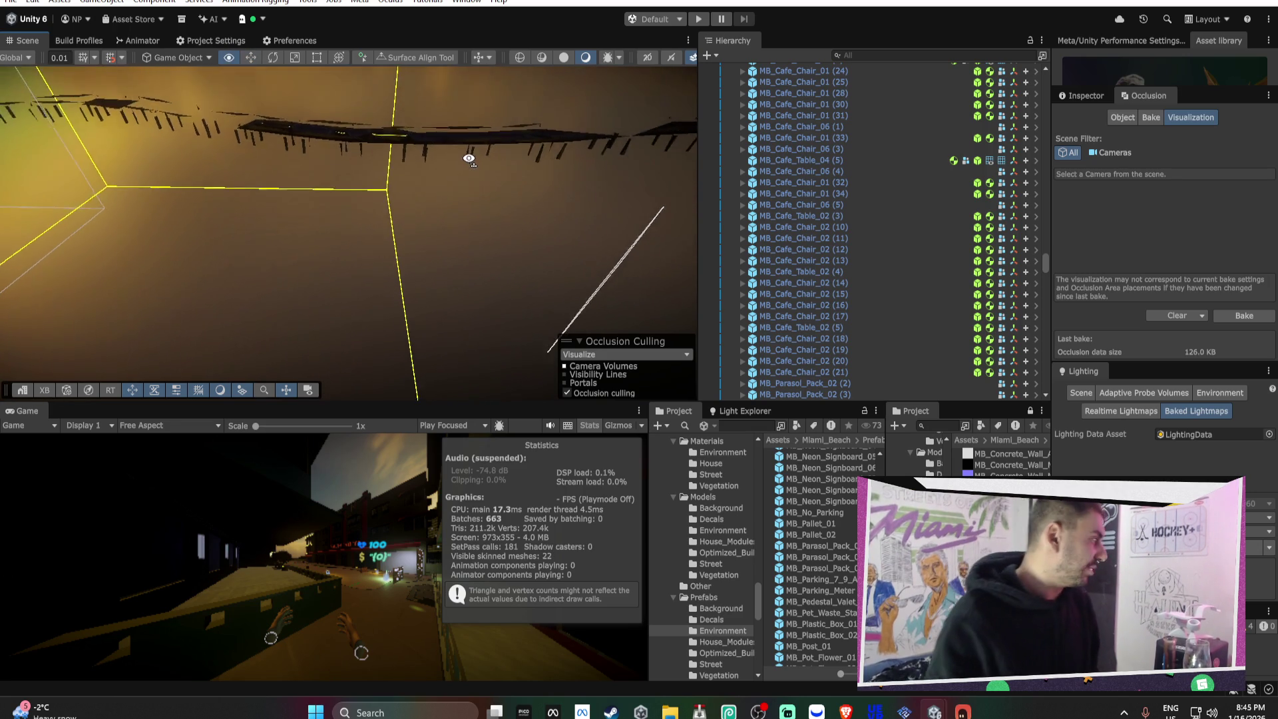
# - Zoom in on MB_Optimized_Building_02_NI and select it to show its LOD Group
pyautogui.scroll(3, 385, 166)
pyautogui.scroll(4, 398, 192)
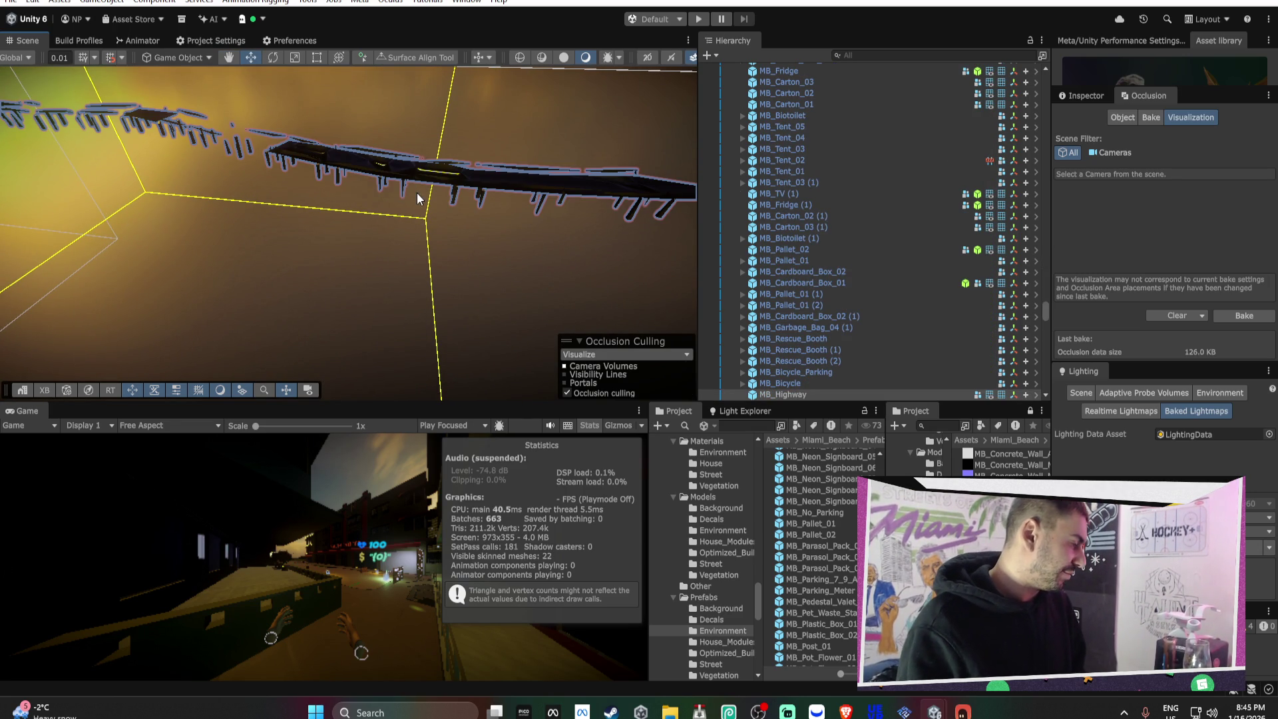
pyautogui.moveTo(600, 221); pyautogui.dragTo(339, 152)
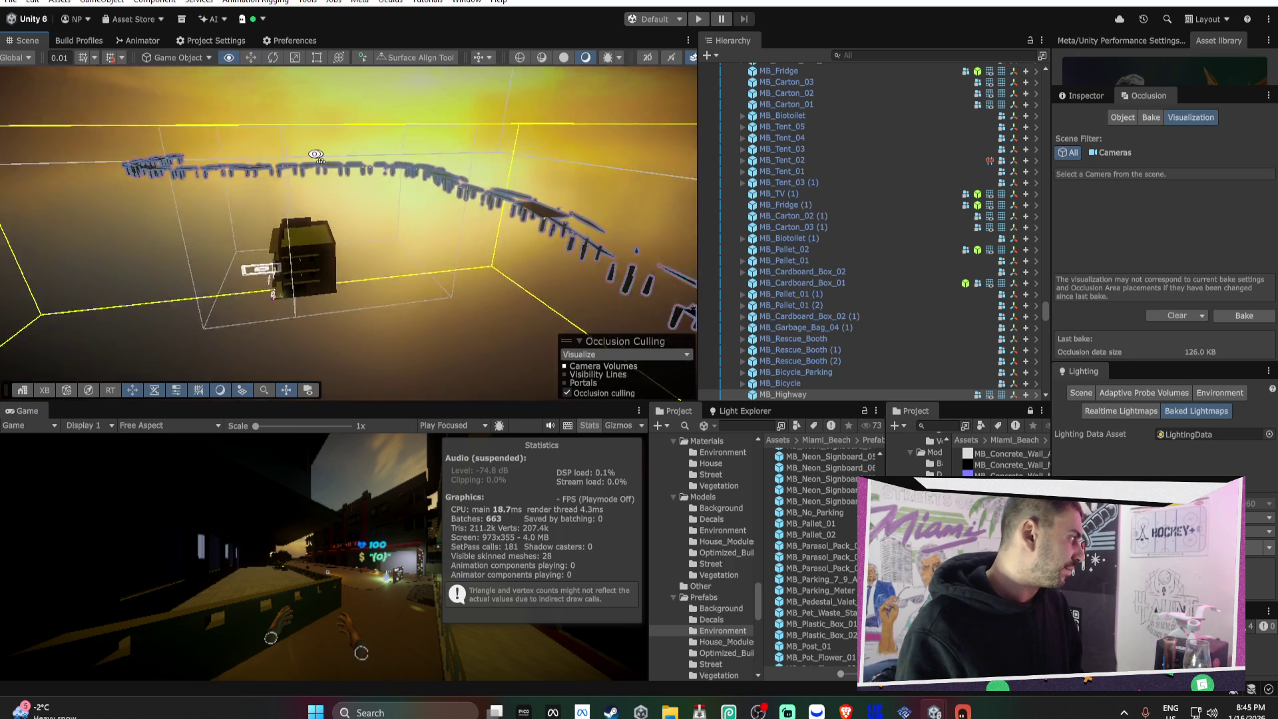
pyautogui.scroll(5, 479, 162)
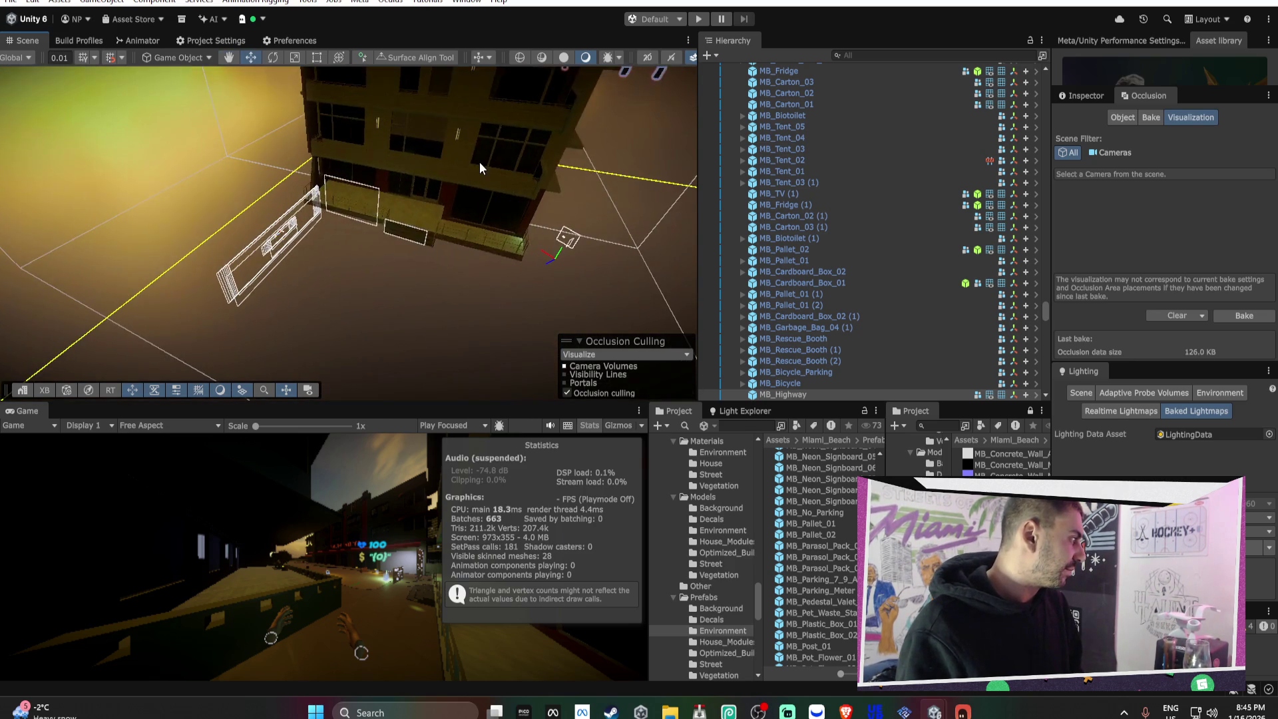
pyautogui.click(480, 162)
pyautogui.click(1083, 95)
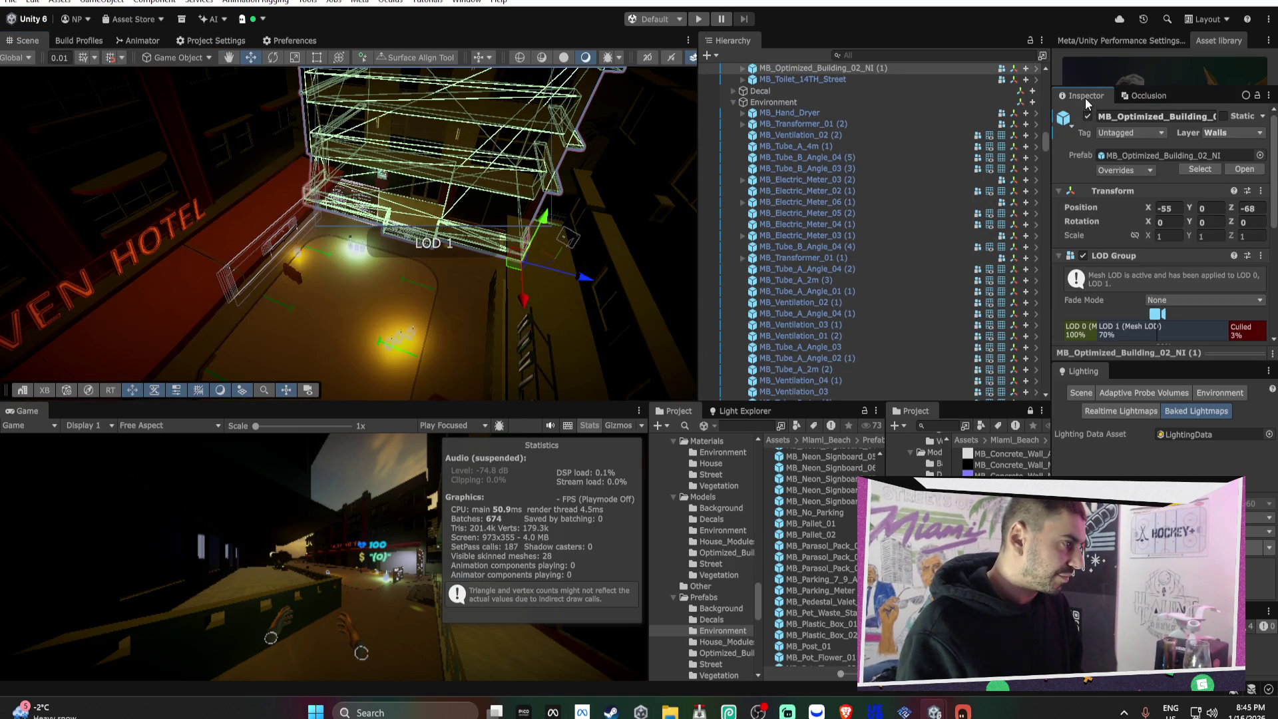
# - Move the building's LOD 0/LOD 1 transition up to about 78%
pyautogui.scroll(-3, 1183, 198)
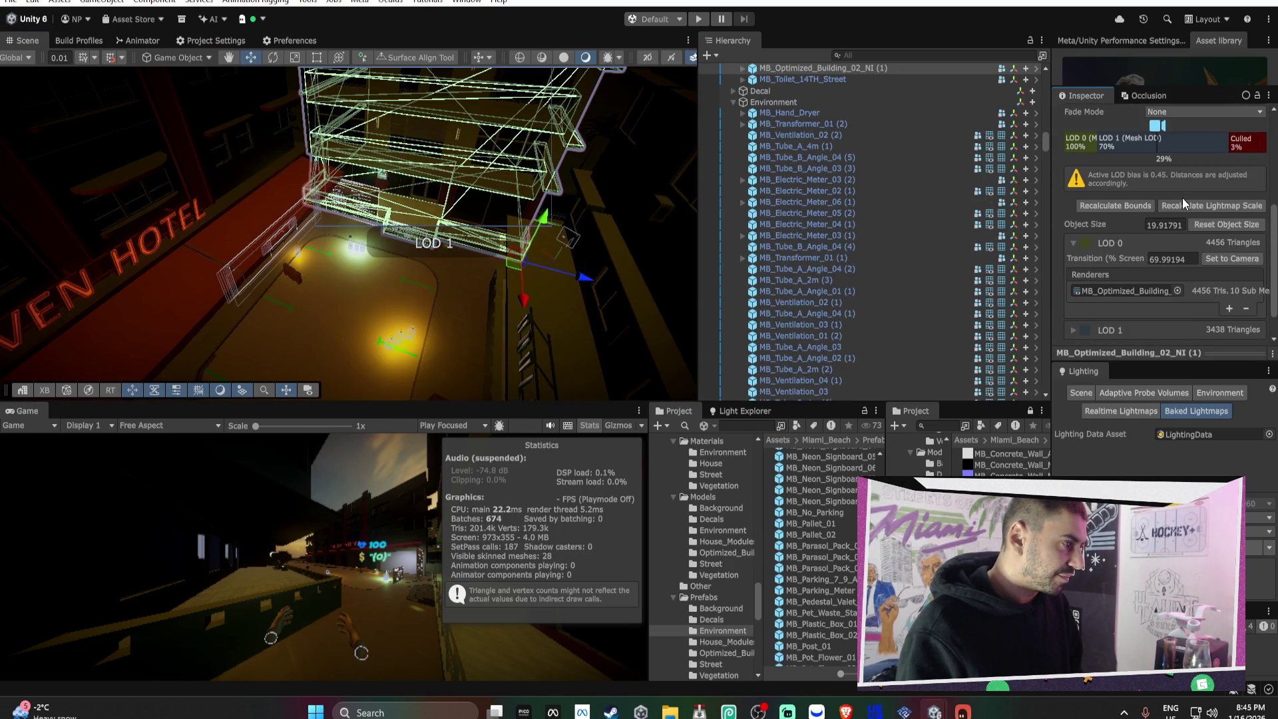
pyautogui.scroll(-2, 1181, 197)
pyautogui.scroll(3, 1164, 200)
pyautogui.moveTo(1098, 147)
pyautogui.mouseDown()
pyautogui.moveTo(1072, 146)
pyautogui.moveTo(1087, 147)
pyautogui.mouseUp()
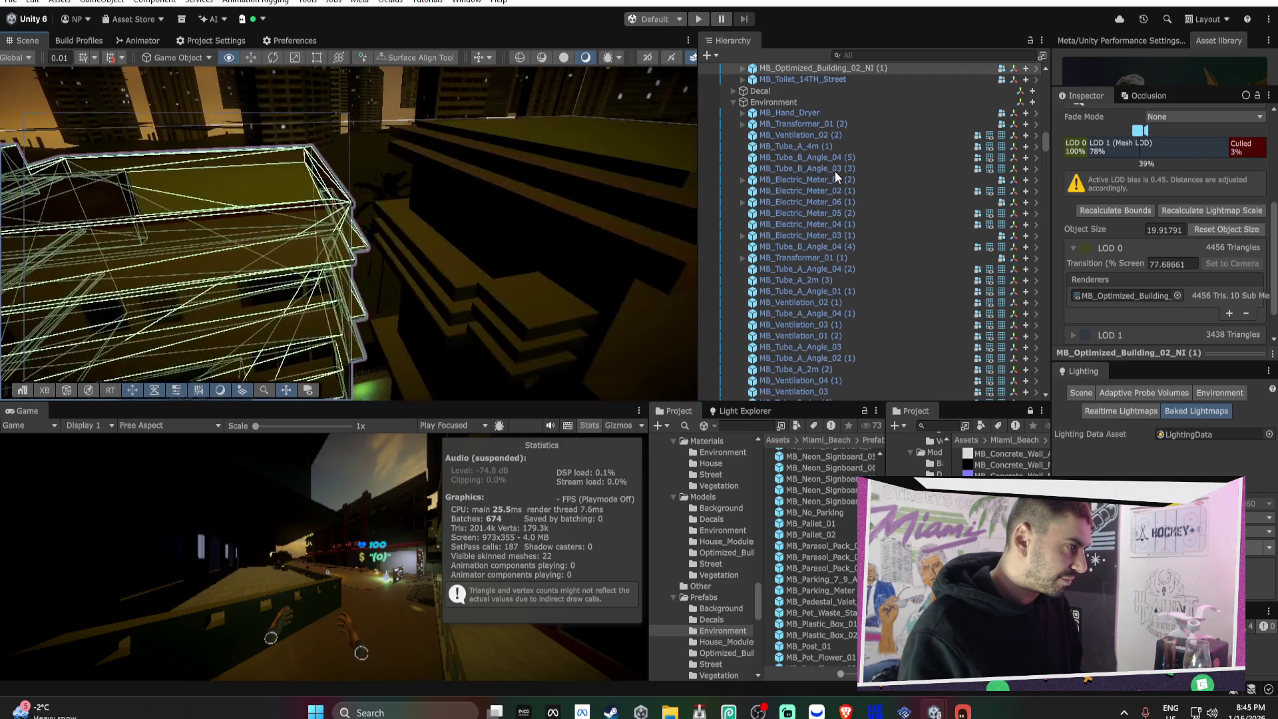
# - Select the pot flower to check its LODs, then bring up the Android Build Profiles
pyautogui.moveTo(806, 173)
pyautogui.mouseDown()
pyautogui.moveTo(249, 193)
pyautogui.moveTo(254, 173)
pyautogui.mouseUp()
pyautogui.click(254, 173)
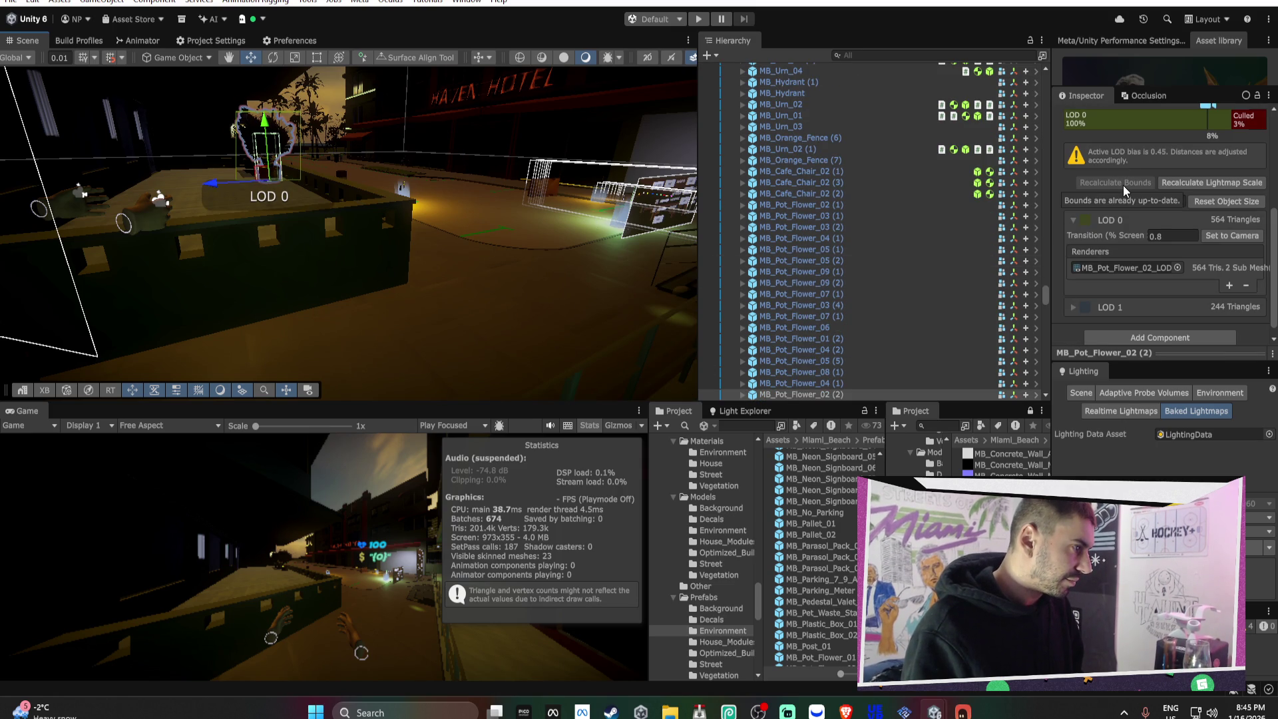
pyautogui.scroll(3, 1122, 186)
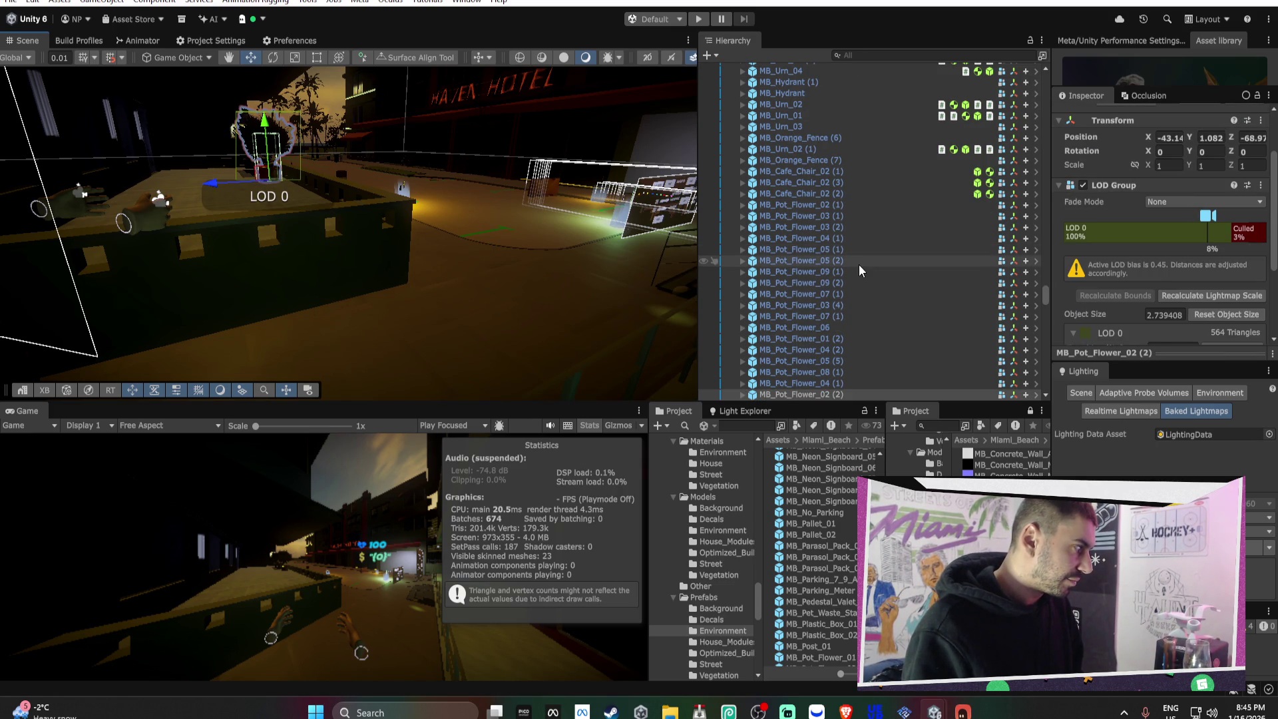
pyautogui.moveTo(467, 268); pyautogui.dragTo(508, 235)
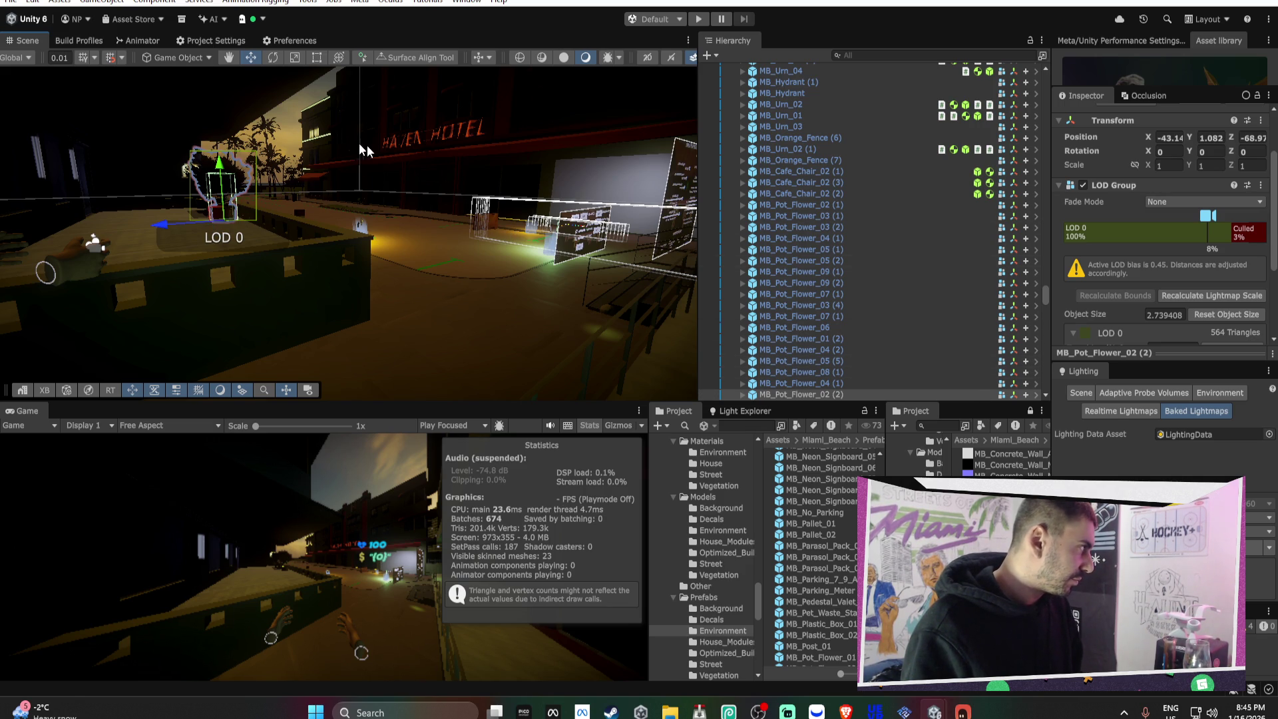
pyautogui.click(94, 41)
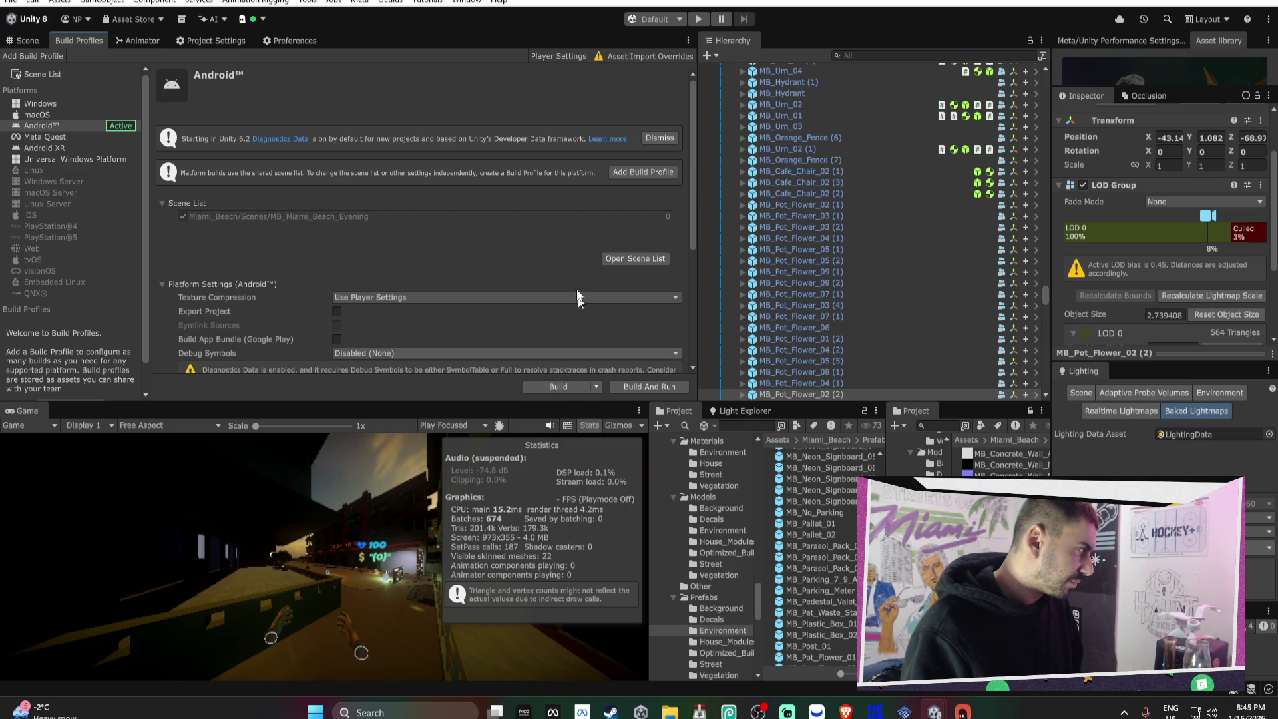
# - Back in the Scene, open the PerformanceSettings folder in Project and bring up Project Settings
pyautogui.click(27, 41)
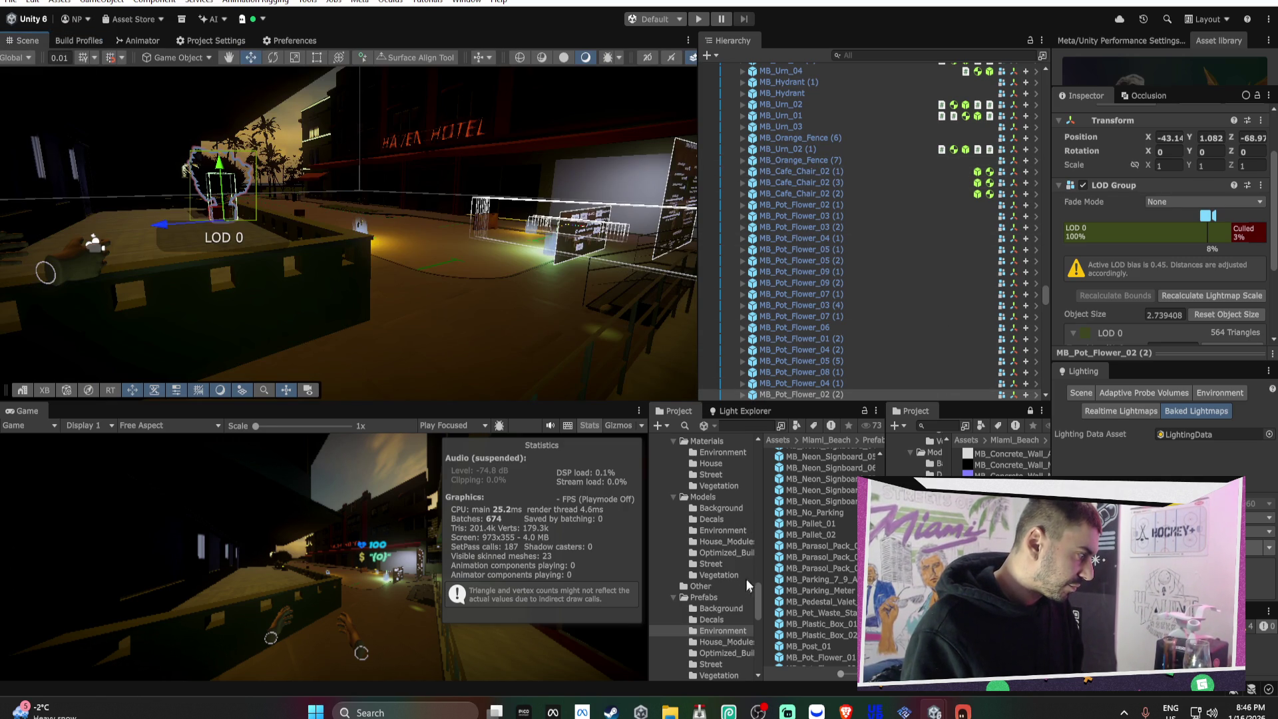
pyautogui.scroll(-2, 729, 613)
pyautogui.scroll(-2, 729, 614)
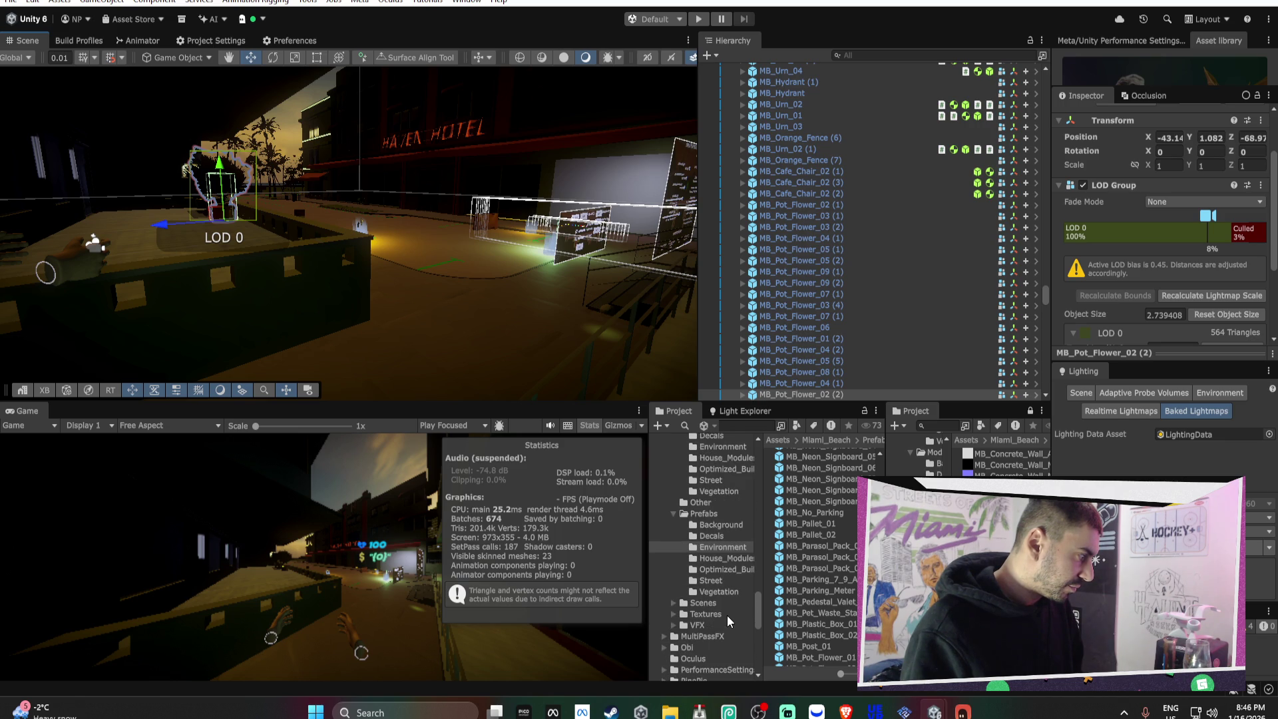
pyautogui.scroll(-2, 710, 619)
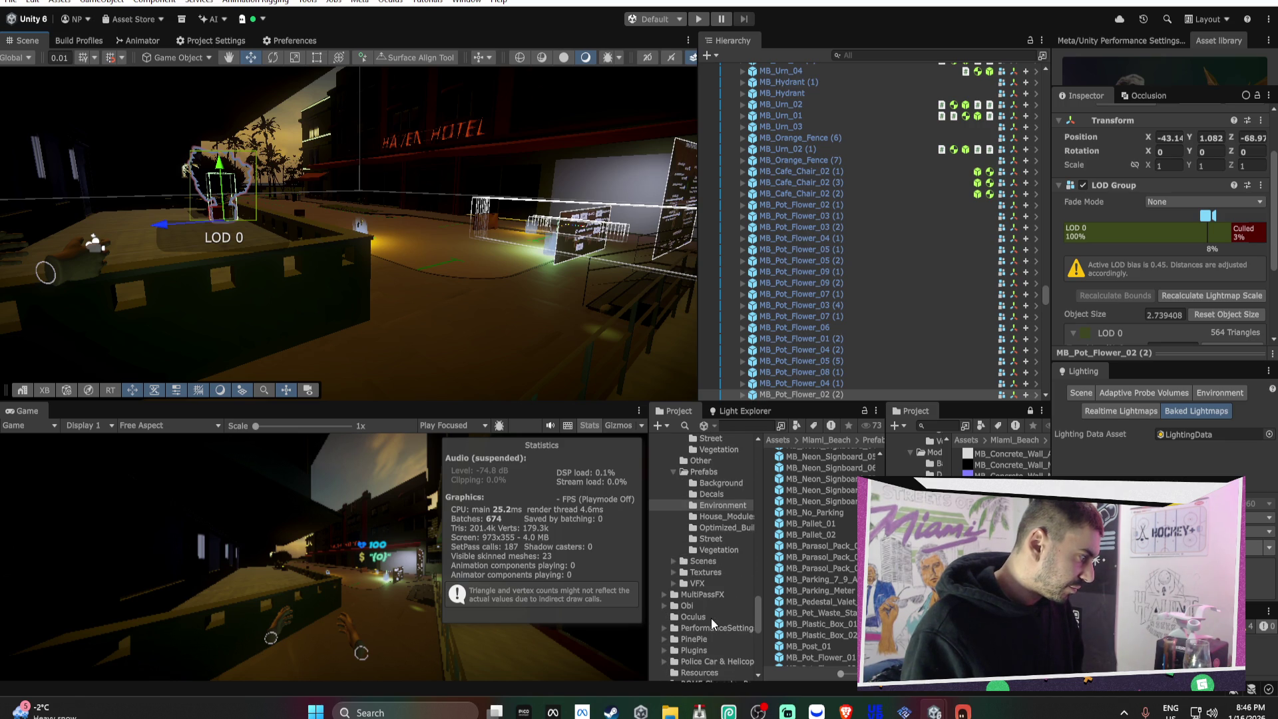
pyautogui.click(716, 629)
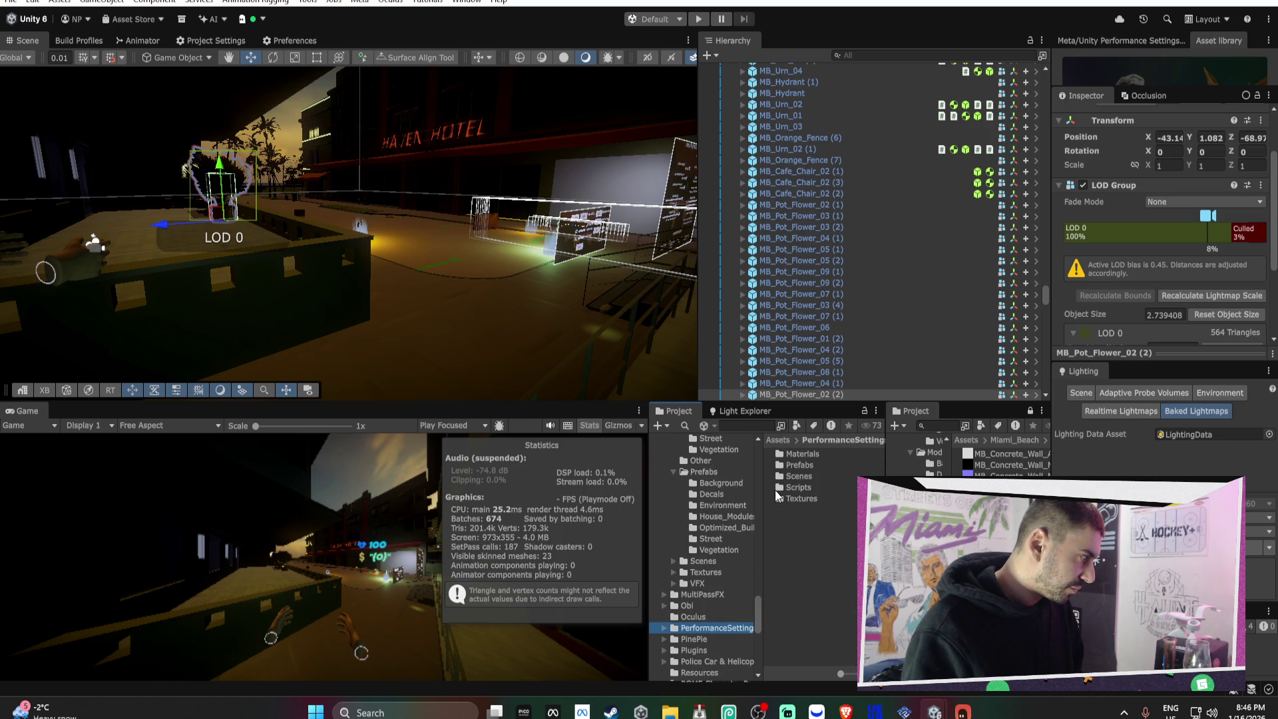
pyautogui.click(202, 42)
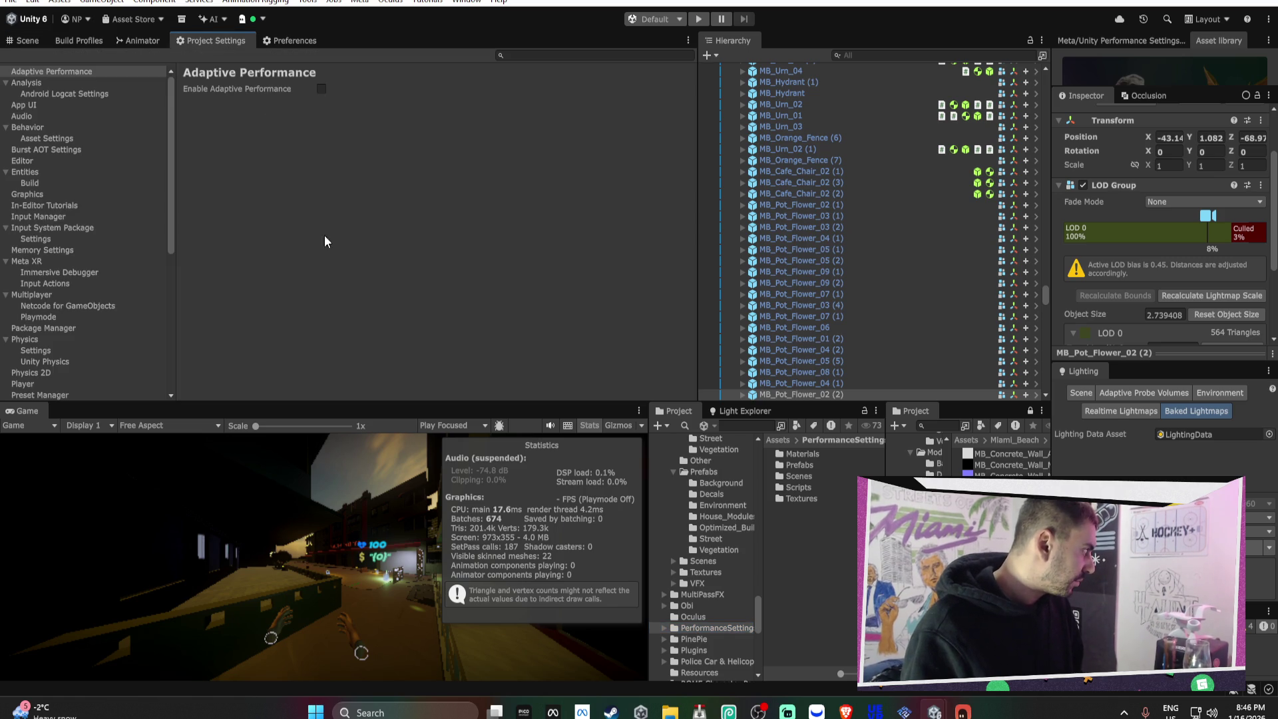
# - In Quality settings, lower LOD Group Bias from 0.45 to 0.35
pyautogui.scroll(2, 70, 181)
pyautogui.scroll(-2, 115, 245)
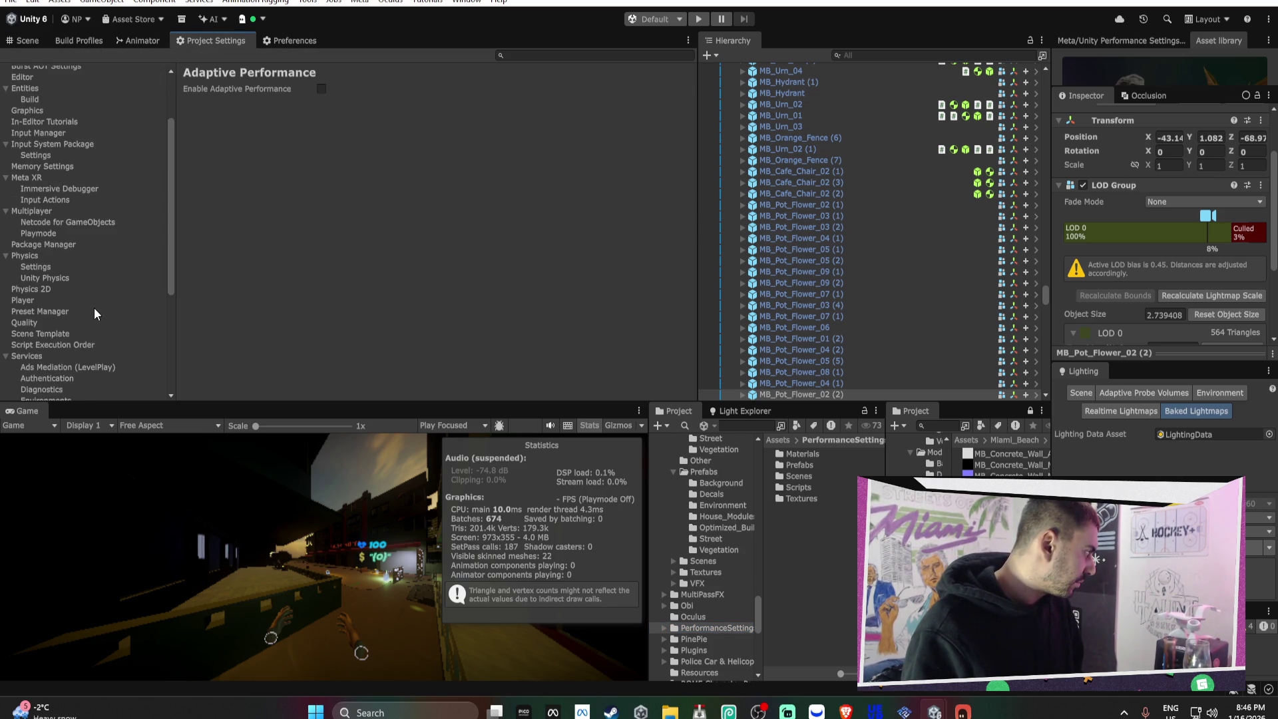
pyautogui.click(55, 320)
pyautogui.scroll(-10, 426, 285)
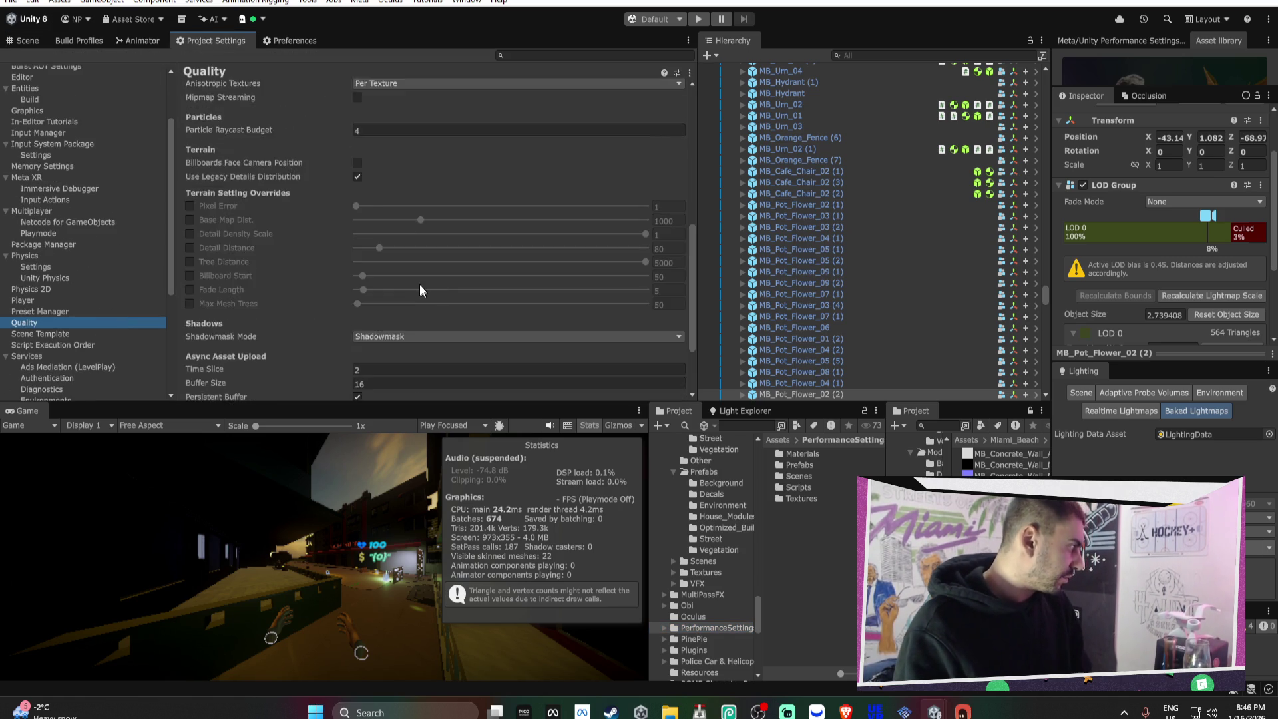
pyautogui.click(408, 323)
pyautogui.press('BackSpace')
pyautogui.press('Return')
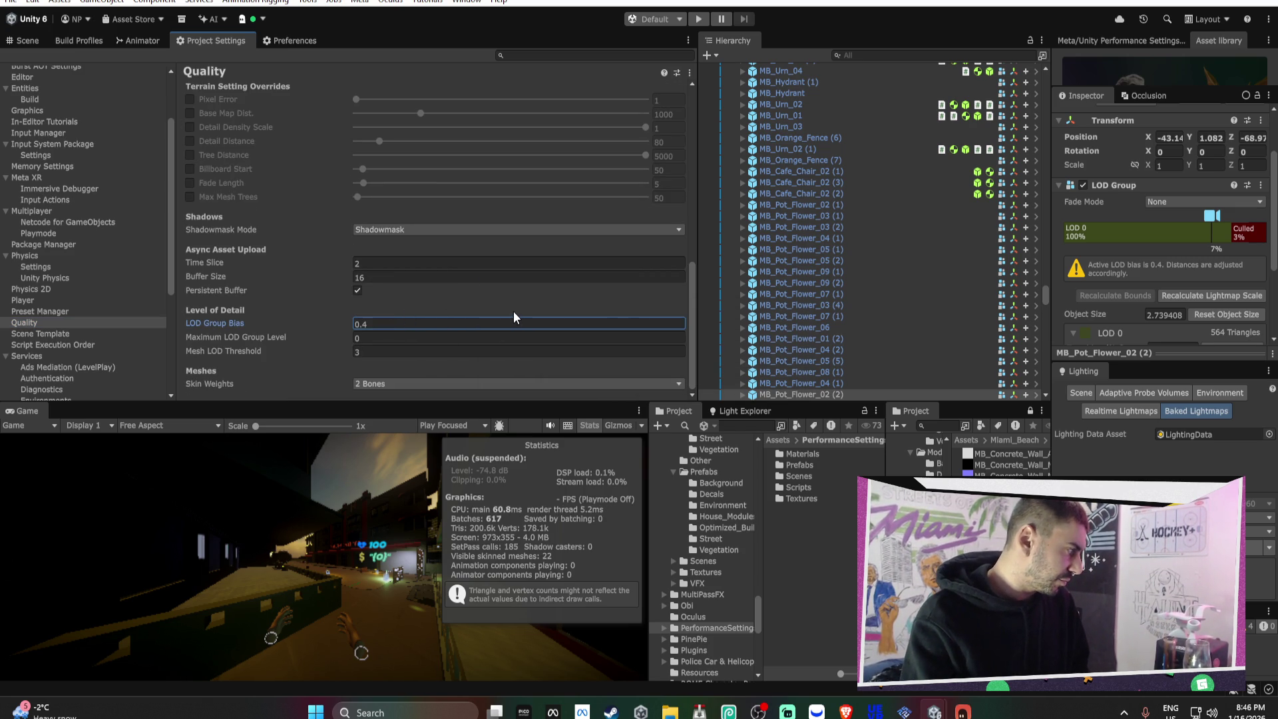
pyautogui.click(450, 324)
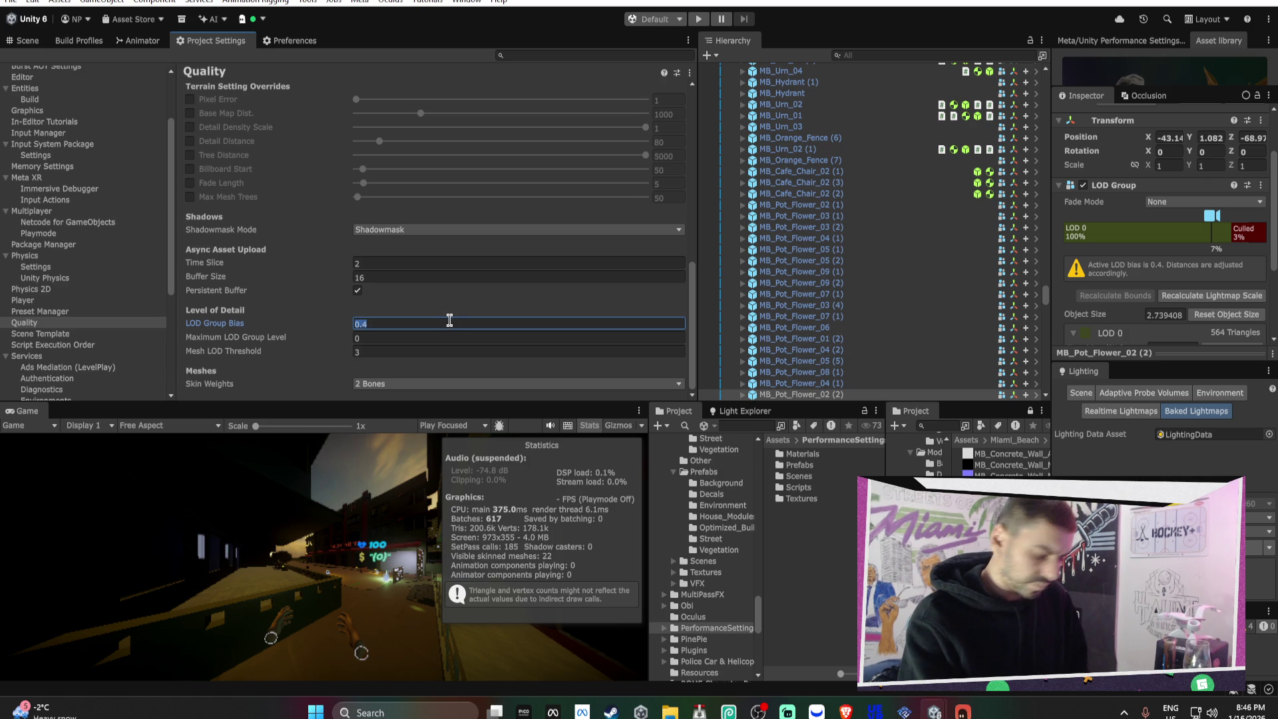
pyautogui.write('.35')
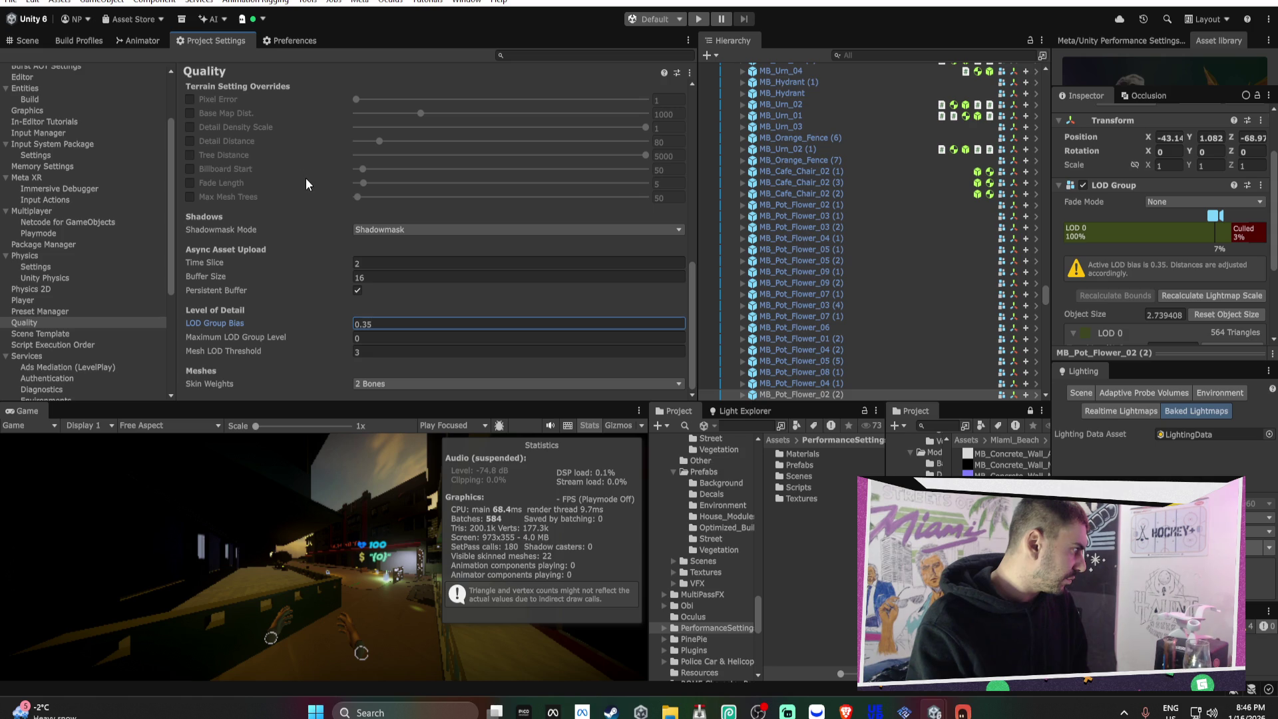
# - Enable the Detail Distance override at 25, then quit on the out-of-memory fatal error
pyautogui.click(189, 141)
pyautogui.click(678, 141)
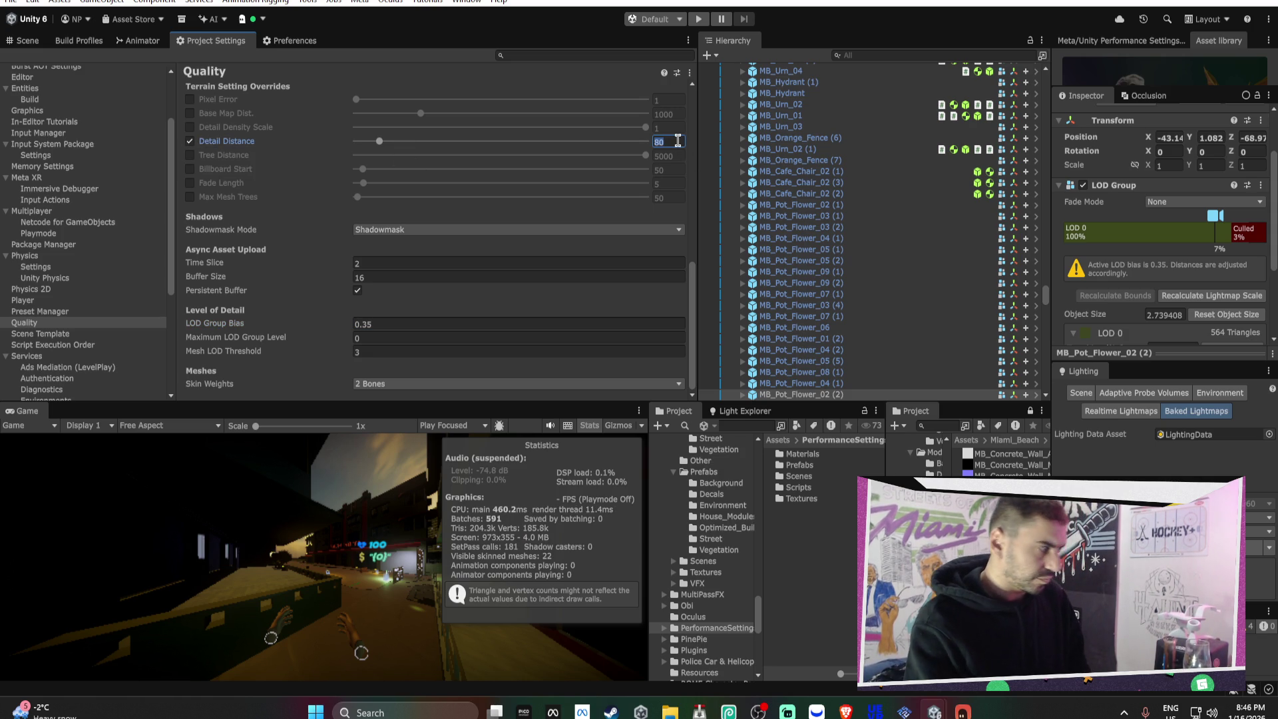
pyautogui.write('2')
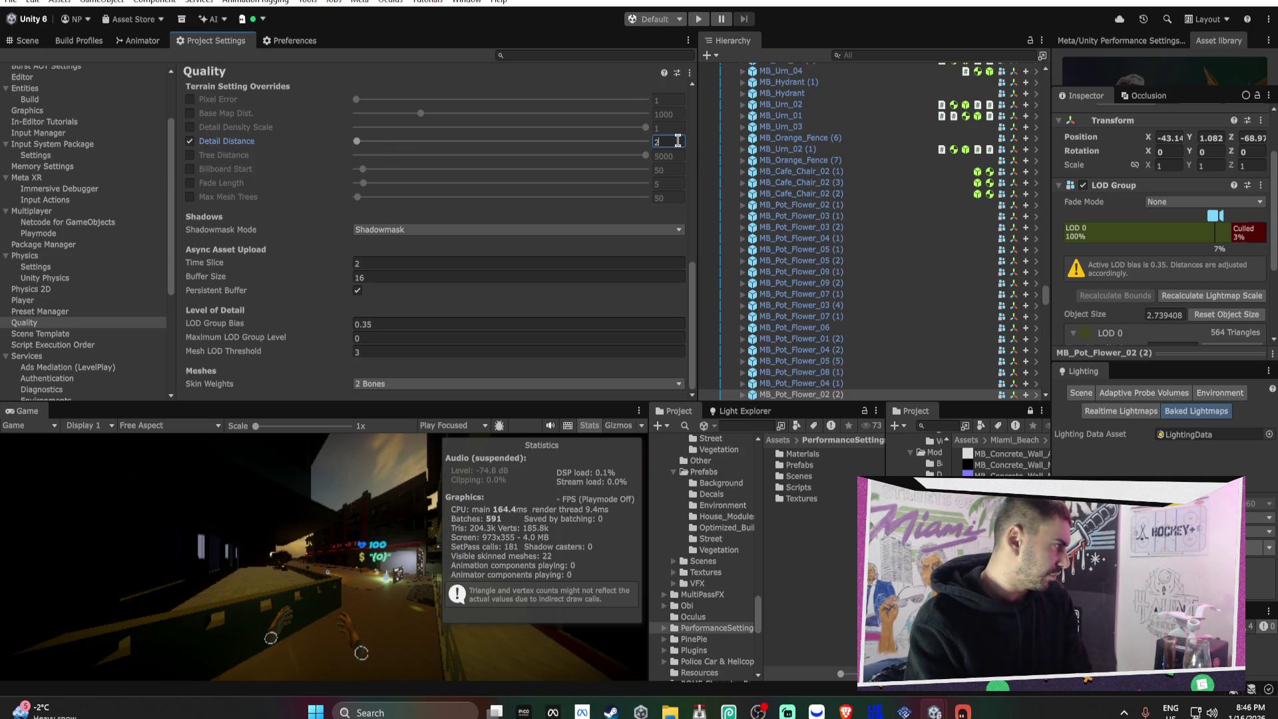
pyautogui.write('5')
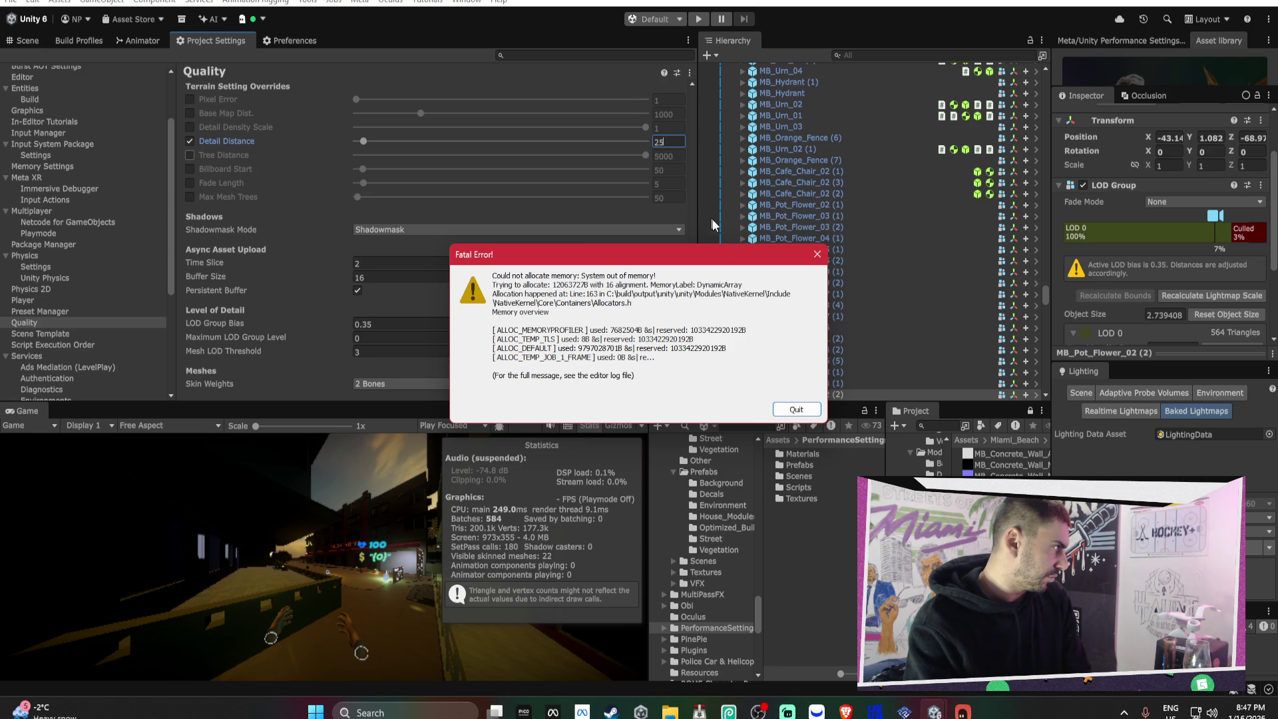
pyautogui.click(806, 408)
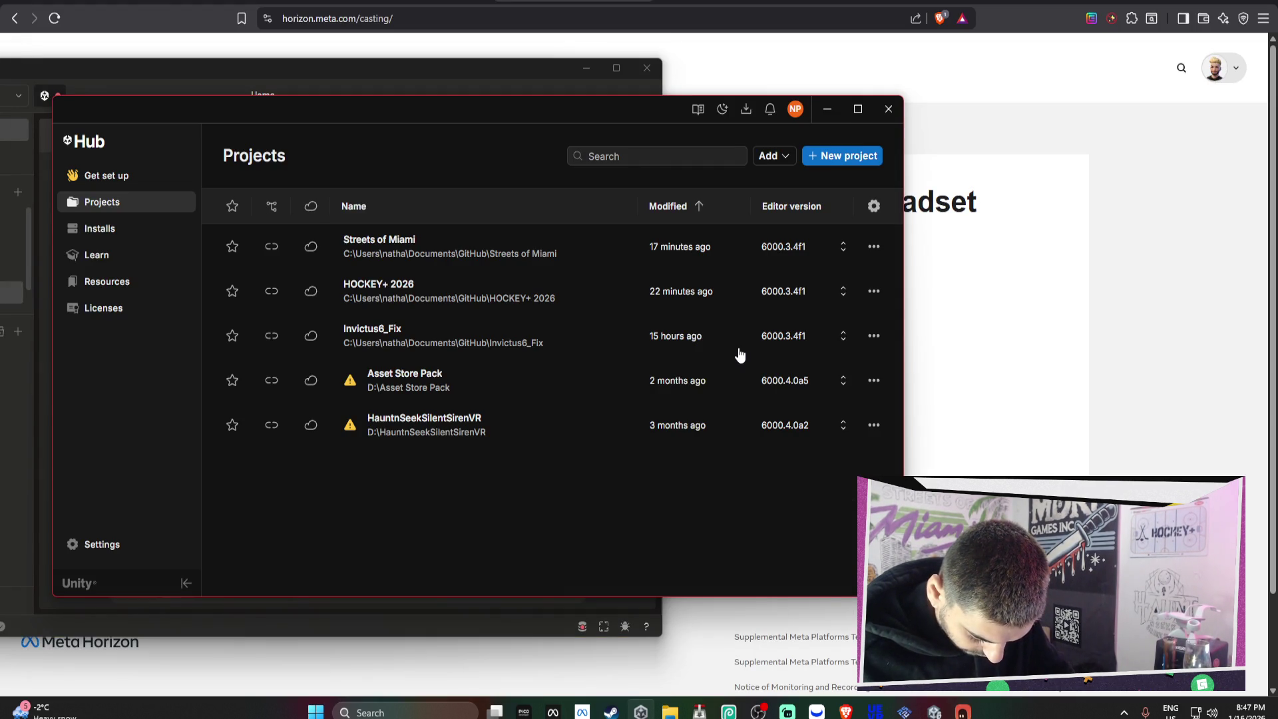
# - Open Streets of Miami from Unity Hub and minimise the coding chat window
pyautogui.click(530, 250)
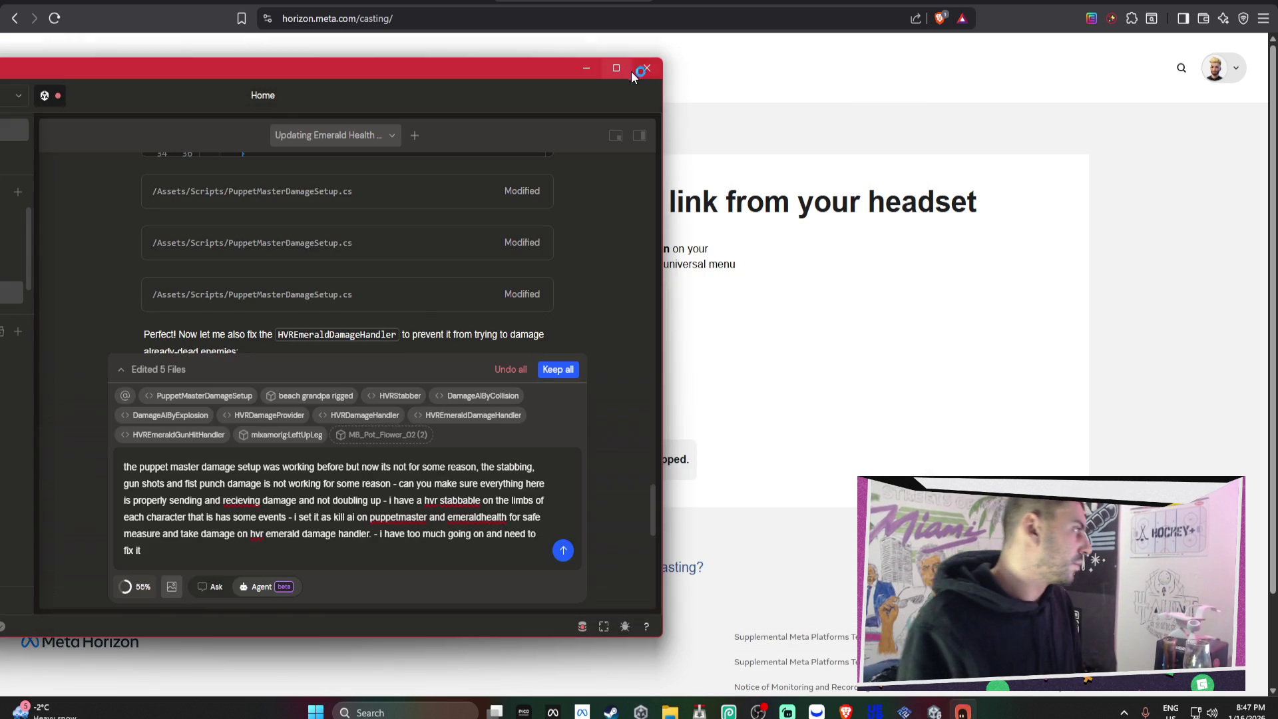
pyautogui.click(586, 73)
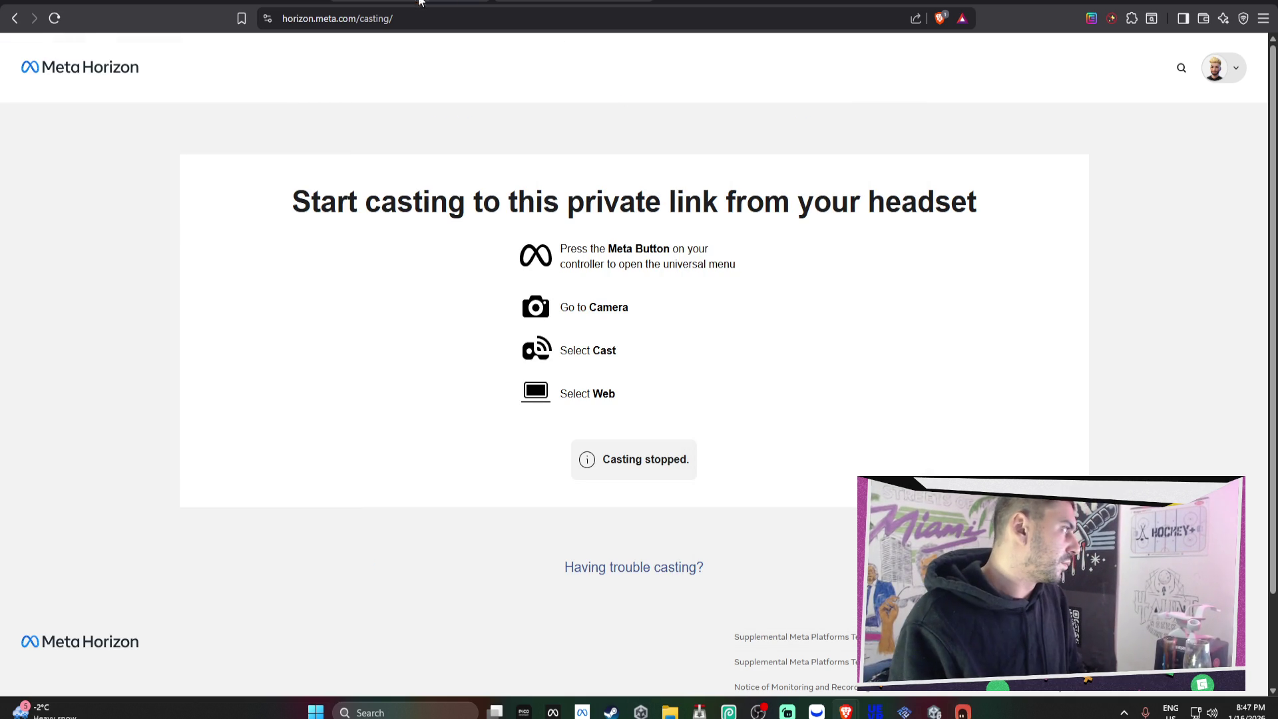